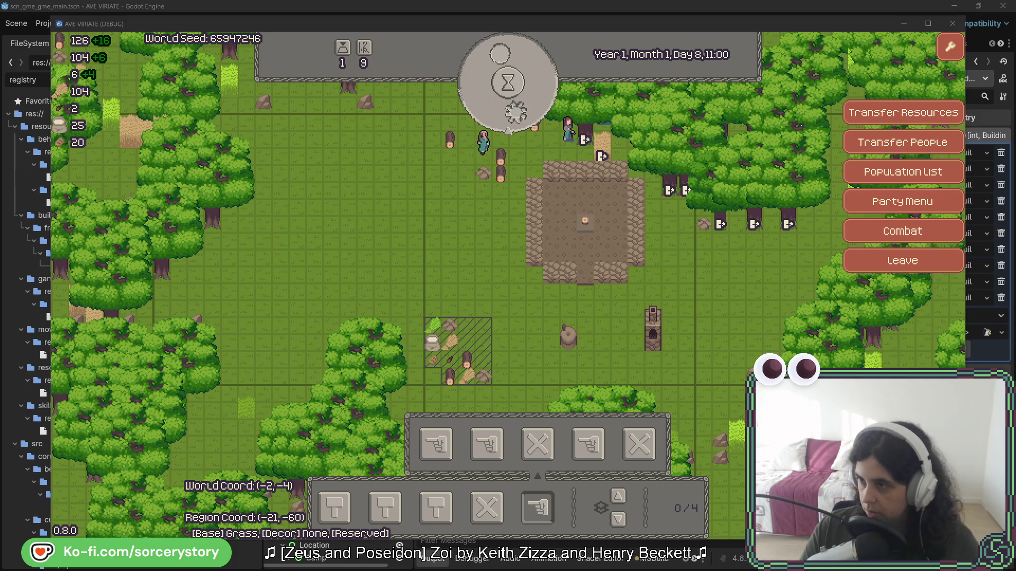
# - Switch from the running Ave Viriate game to the furniture sprite sheet in Aseprite
pyautogui.hotkey('alt', 'Tab')
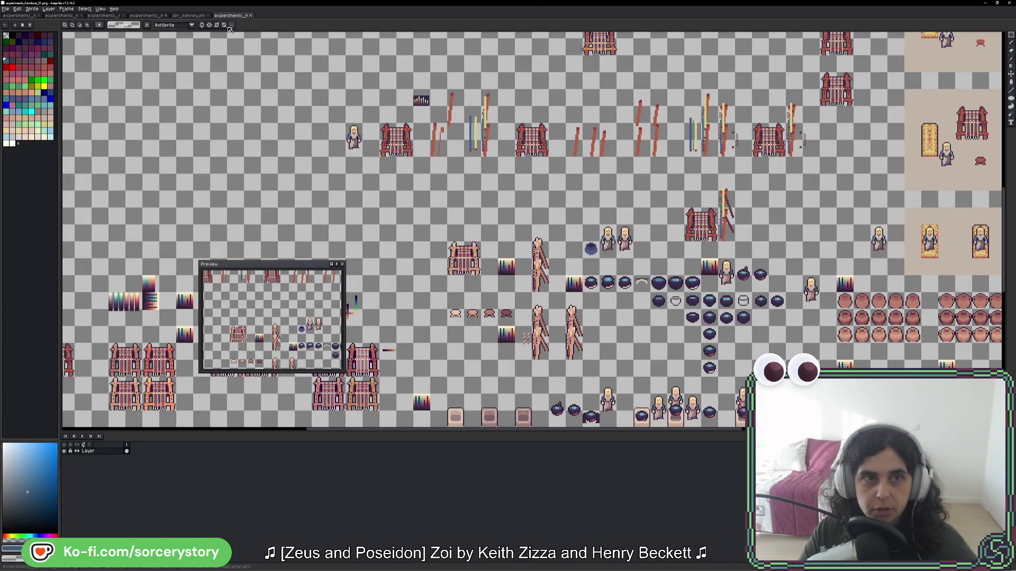
# - Open the experiments sheet and select the rightmost round brown sprite
pyautogui.click(188, 15)
pyautogui.click(154, 16)
pyautogui.moveTo(359, 233); pyautogui.dragTo(748, 164)
pyautogui.moveTo(534, 158); pyautogui.dragTo(554, 217)
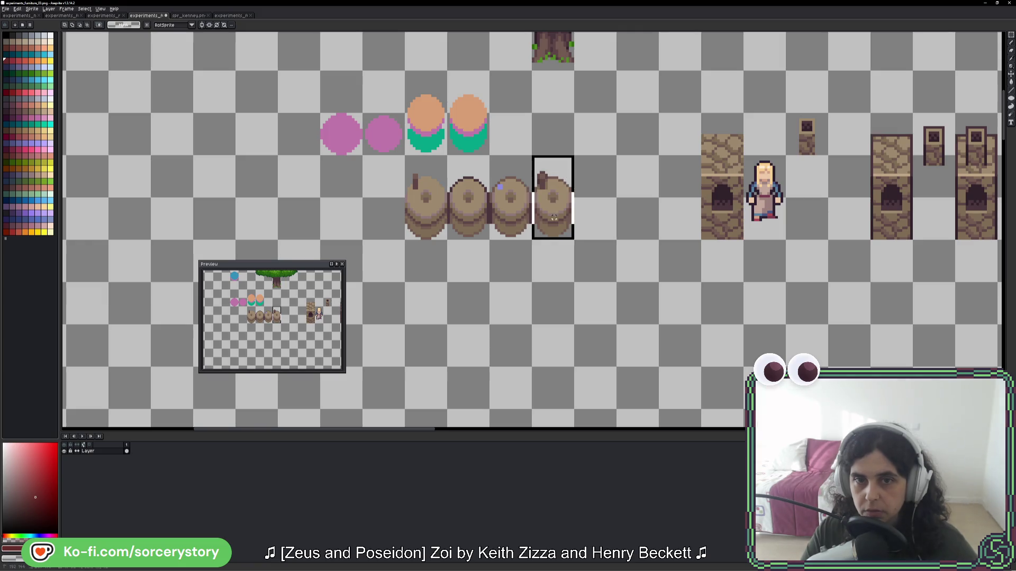
pyautogui.scroll(5, 556, 220)
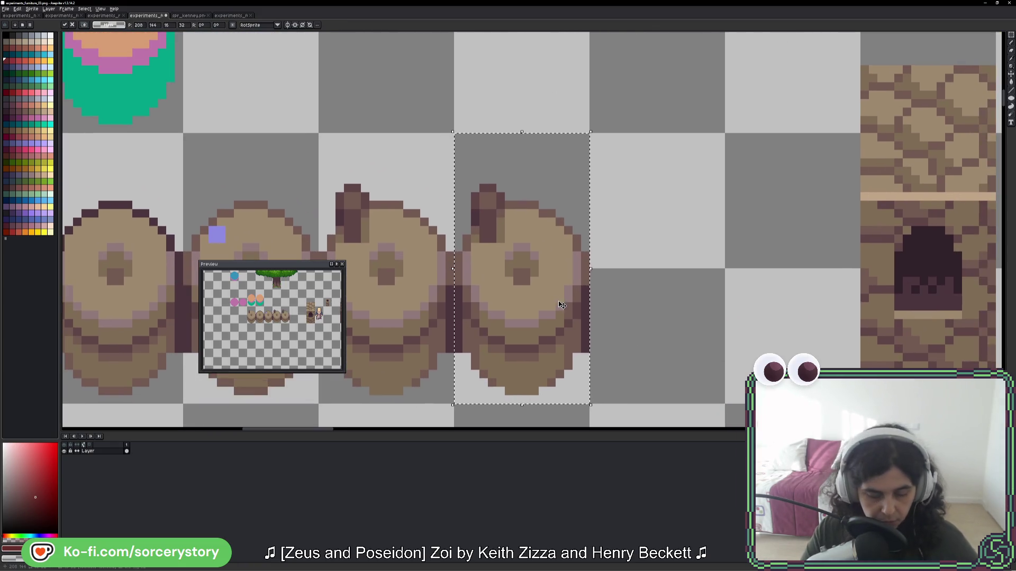
# - Pencil darker outline pixels on the sprite's right edge and a dark mauve pixel on its left
pyautogui.press('b')
pyautogui.scroll(1, 586, 284)
pyautogui.moveTo(582, 284)
pyautogui.mouseDown()
pyautogui.moveTo(585, 251)
pyautogui.moveTo(544, 189)
pyautogui.moveTo(500, 164)
pyautogui.moveTo(453, 165)
pyautogui.moveTo(459, 214)
pyautogui.mouseUp()
pyautogui.keyDown('alt'); pyautogui.click(469, 199); pyautogui.keyUp('alt')
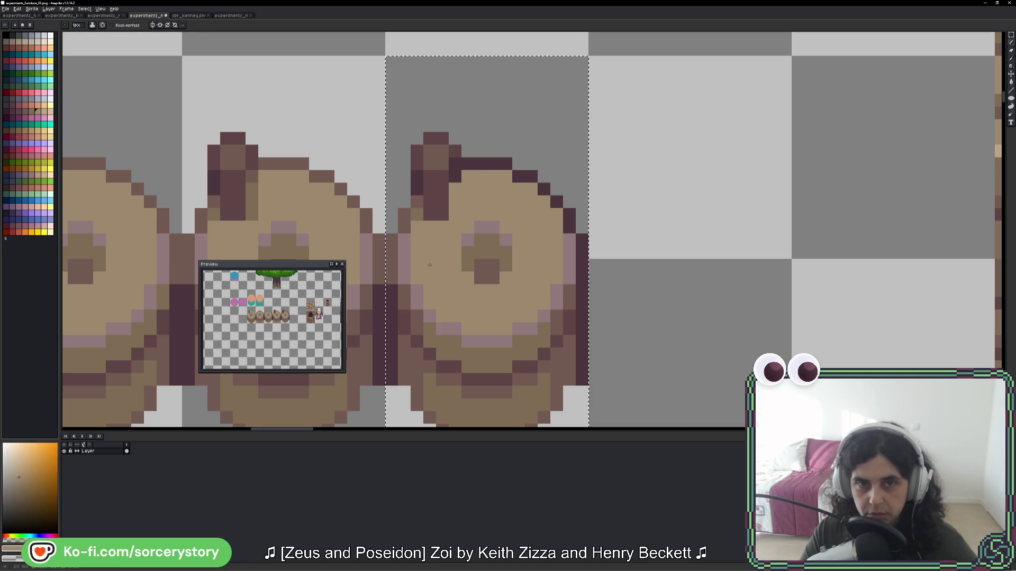
pyautogui.keyDown('alt'); pyautogui.click(441, 143); pyautogui.keyUp('alt')
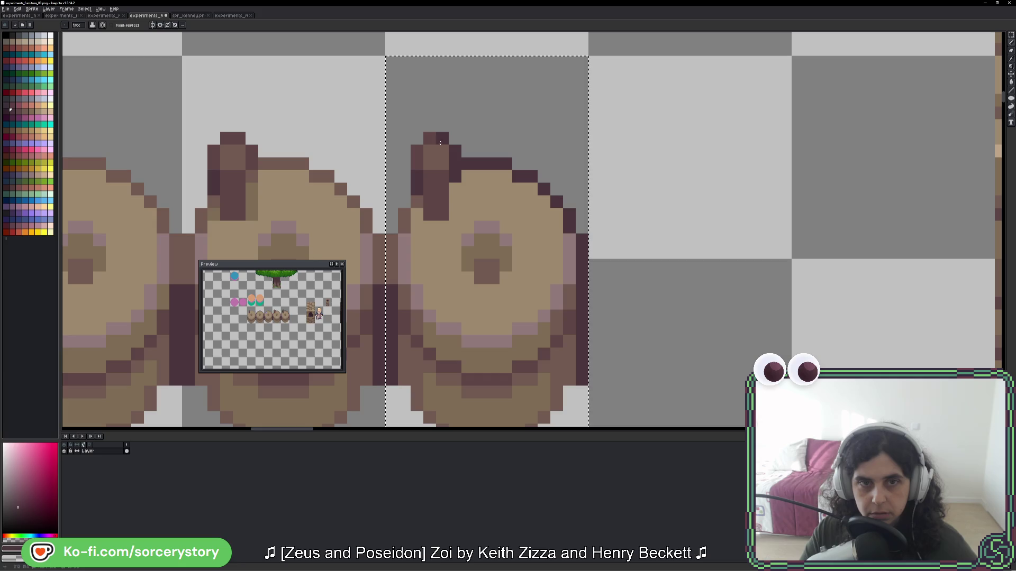
pyautogui.click(407, 210)
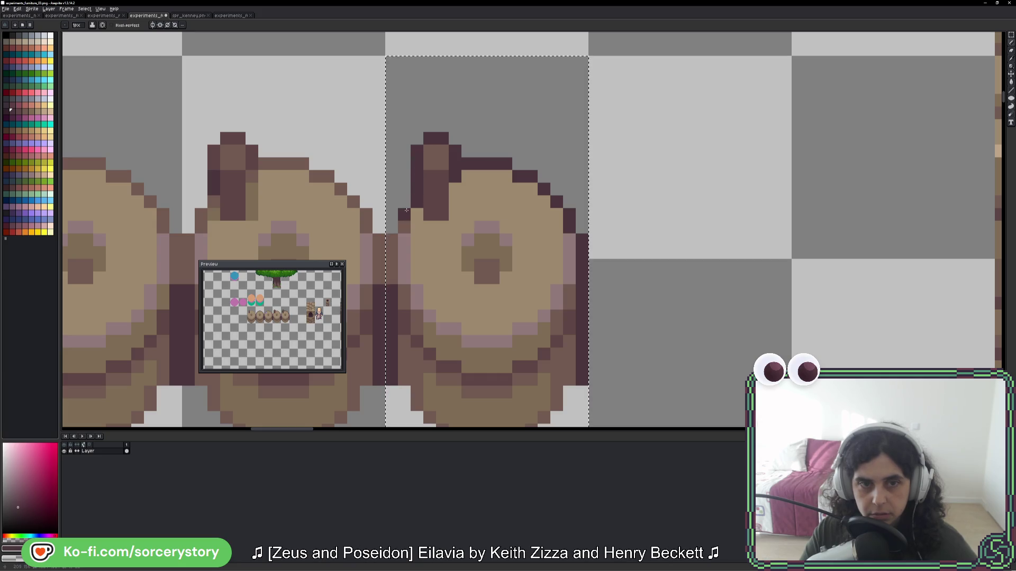
pyautogui.scroll(-3, 592, 257)
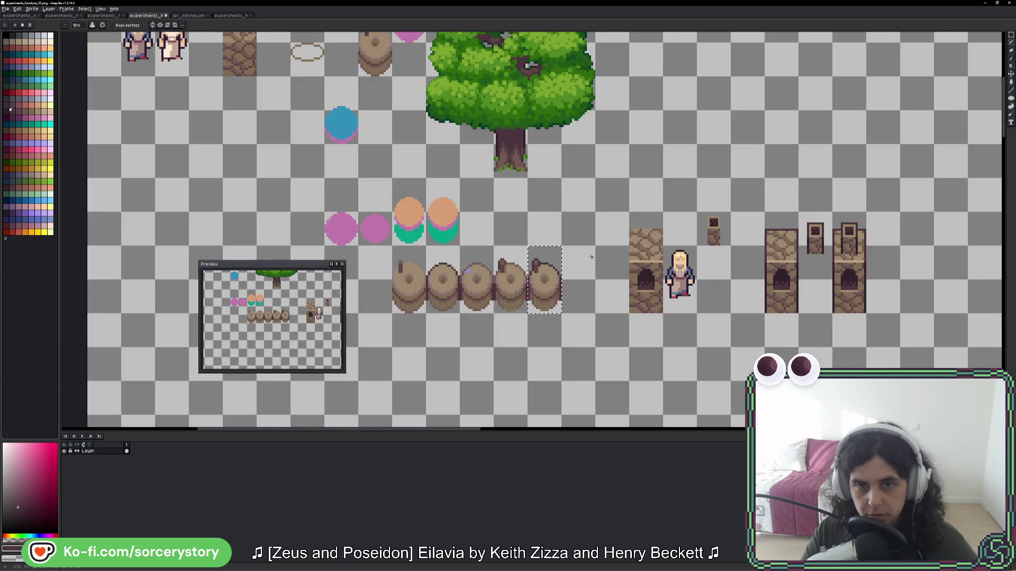
pyautogui.scroll(-2, 591, 257)
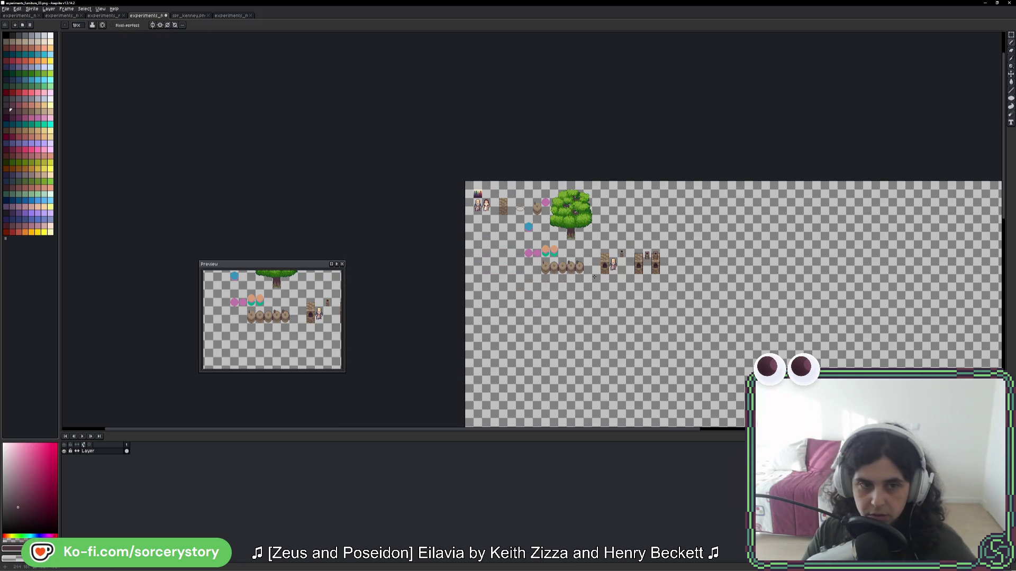
# - Paste the finished round sprite into spr_kenney.png left of the furnace and save the sheet
pyautogui.scroll(3, 594, 277)
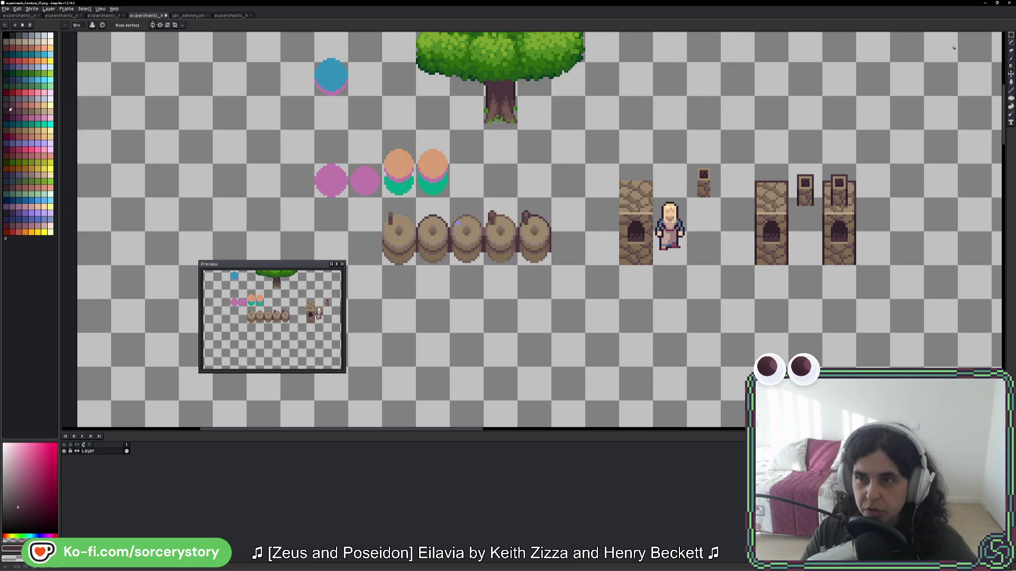
pyautogui.click(1011, 35)
pyautogui.moveTo(527, 210); pyautogui.dragTo(533, 244)
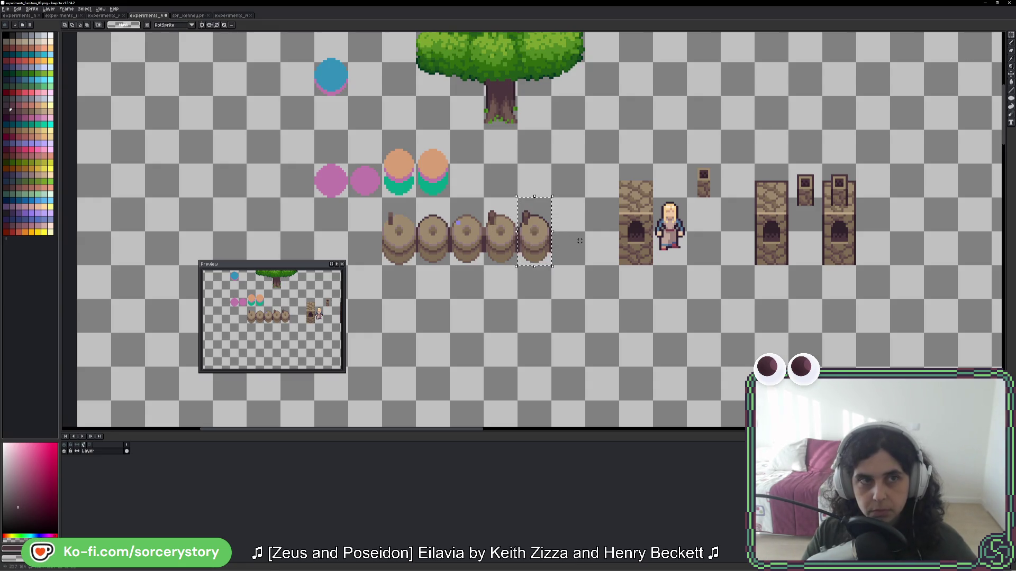
pyautogui.click(194, 16)
pyautogui.hotkey('ctrl', 'v')
pyautogui.moveTo(532, 238); pyautogui.dragTo(480, 302)
pyautogui.press('Return')
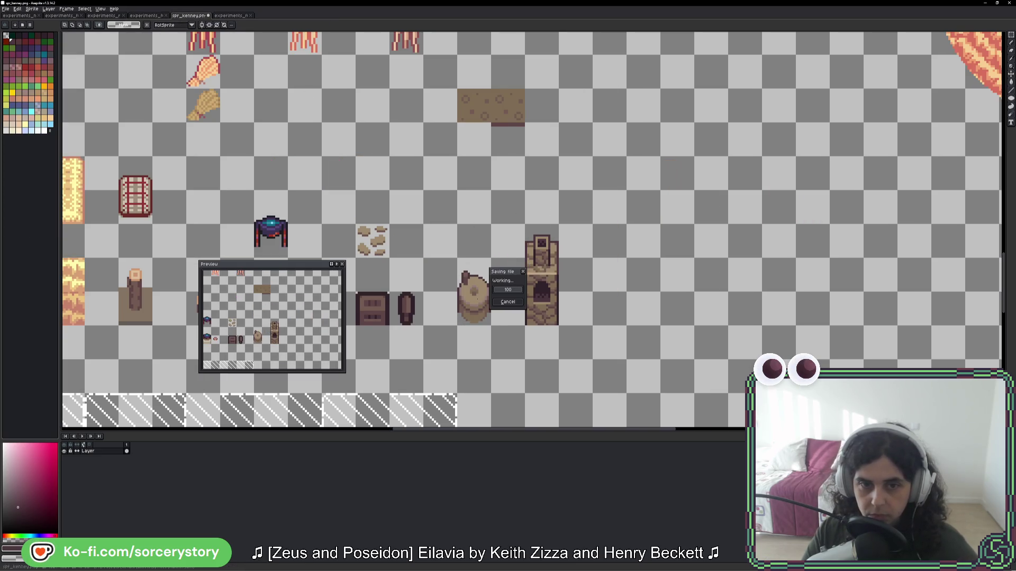
pyautogui.hotkey('alt', 'Tab')
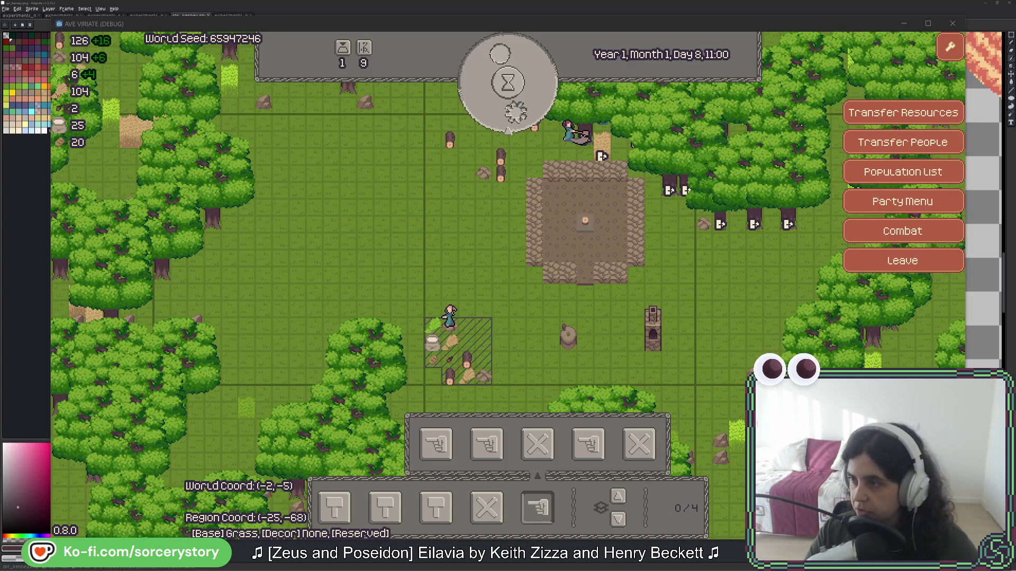
# - Let the Godot editor reimport the edited sprites, then go back to spr_kenney in Aseprite
pyautogui.hotkey('alt', 'Tab')
pyautogui.hotkey('alt', 'Tab')
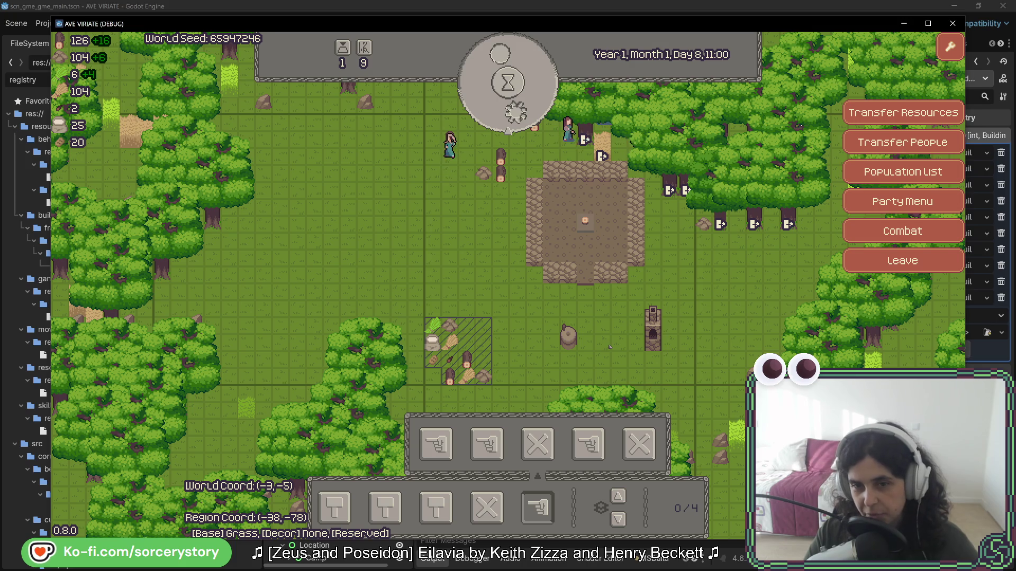
pyautogui.hotkey('alt', 'Tab')
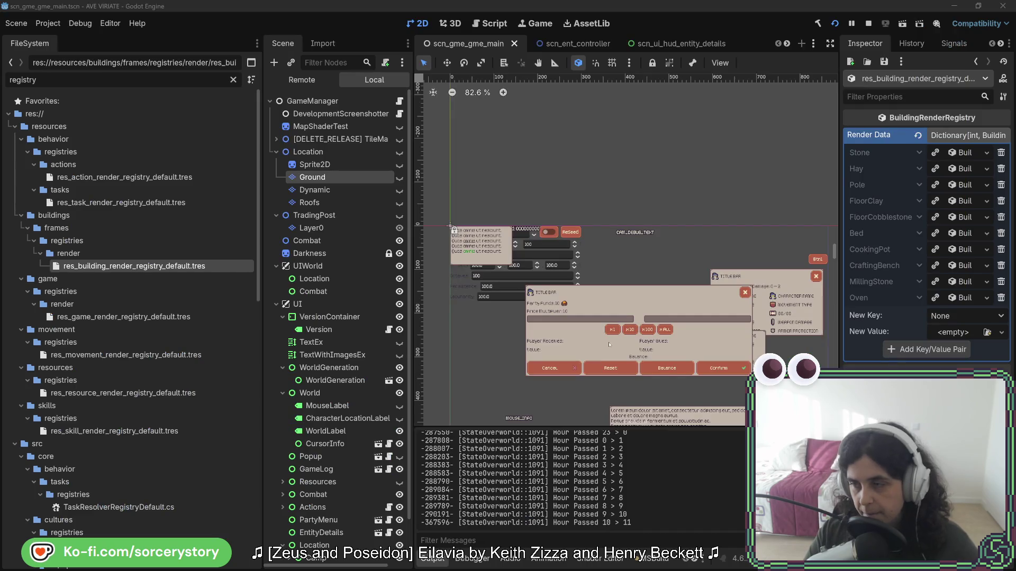
pyautogui.hotkey('alt', 'Tab')
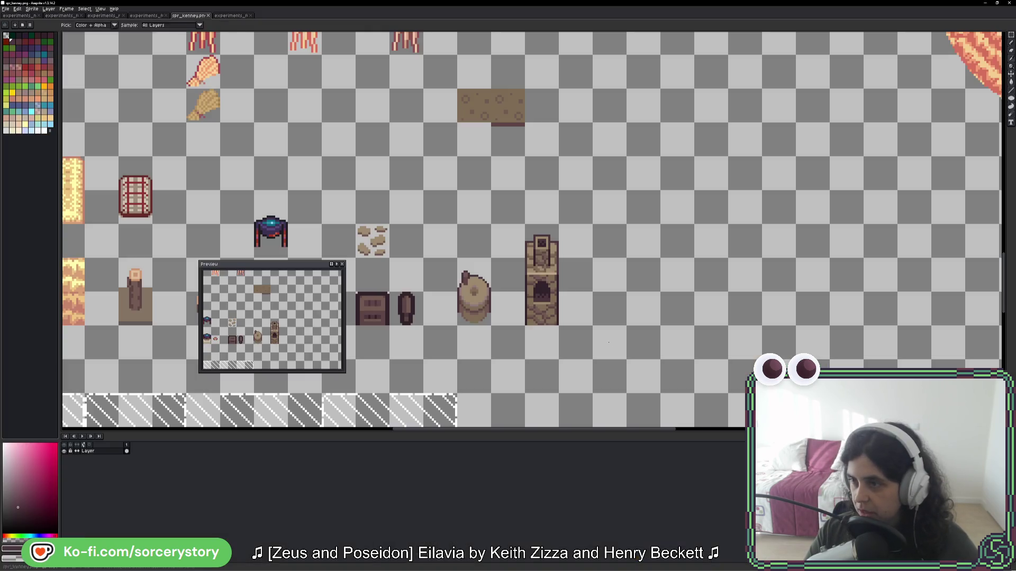
# - Sample the furnace's outline colour and choose a darker outline shade from the palette
pyautogui.scroll(5, 479, 322)
pyautogui.press('i')
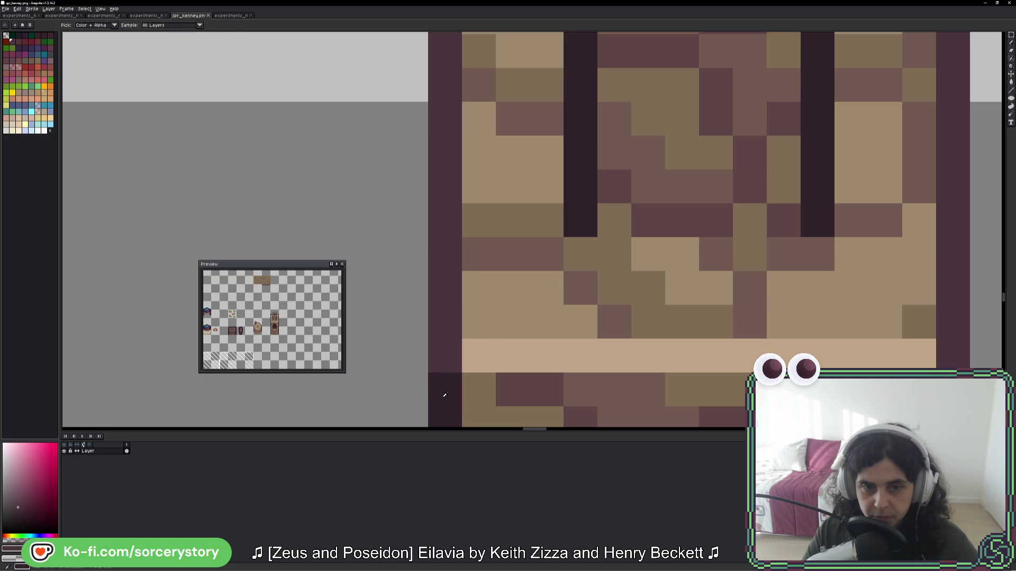
pyautogui.click(454, 388)
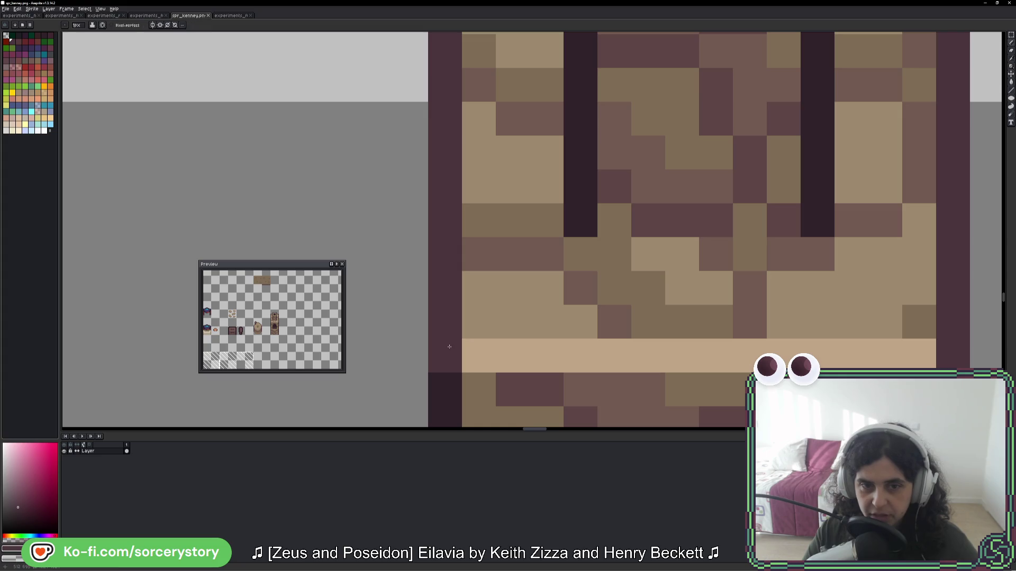
pyautogui.scroll(-7, 464, 261)
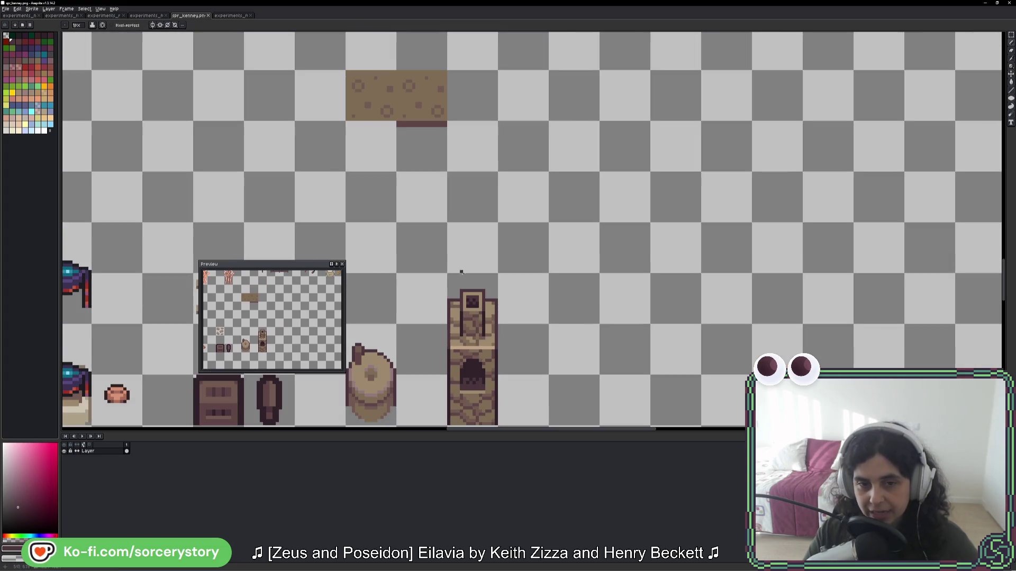
pyautogui.scroll(-2, 461, 272)
pyautogui.scroll(6, 614, 272)
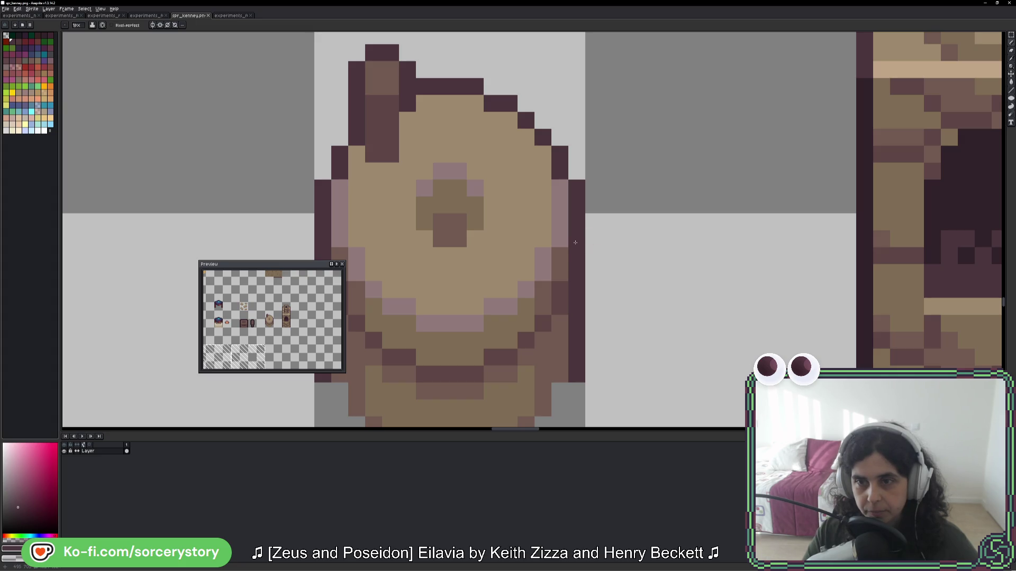
pyautogui.keyDown('alt'); pyautogui.click(576, 264); pyautogui.keyUp('alt')
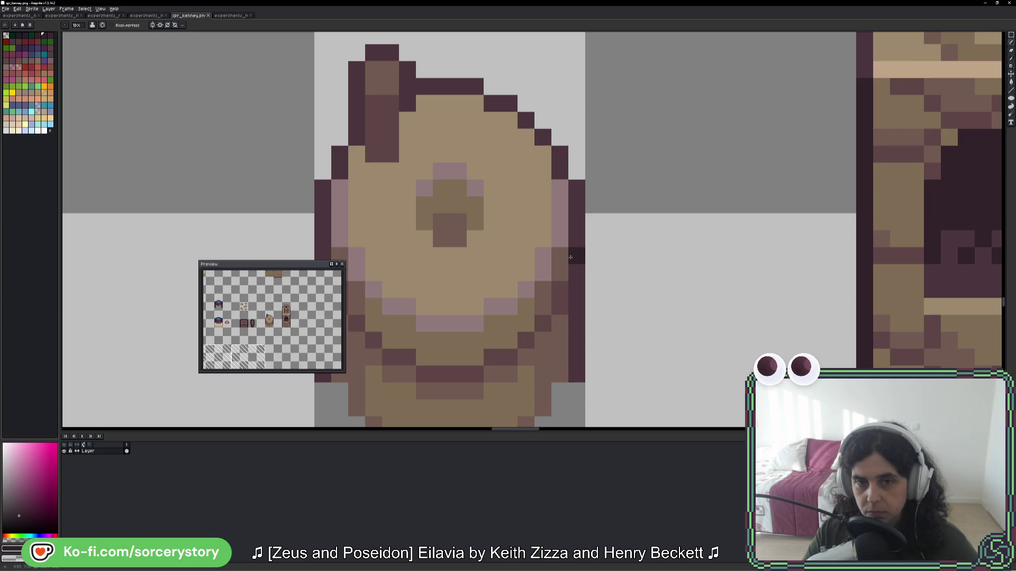
# - Darken the sack's right and left outline columns with the darker shade
pyautogui.moveTo(577, 272); pyautogui.dragTo(576, 354)
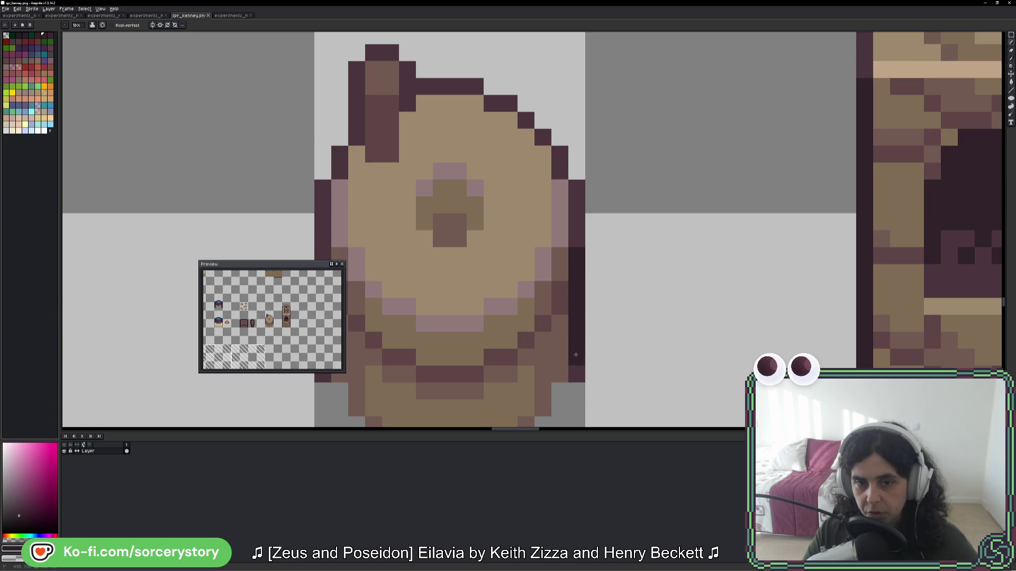
pyautogui.hscroll(-5, 524, 288)
pyautogui.scroll(-2, 523, 288)
pyautogui.moveTo(479, 210); pyautogui.dragTo(479, 331)
pyautogui.scroll(-5, 572, 318)
pyautogui.hscroll(-4, 635, 315)
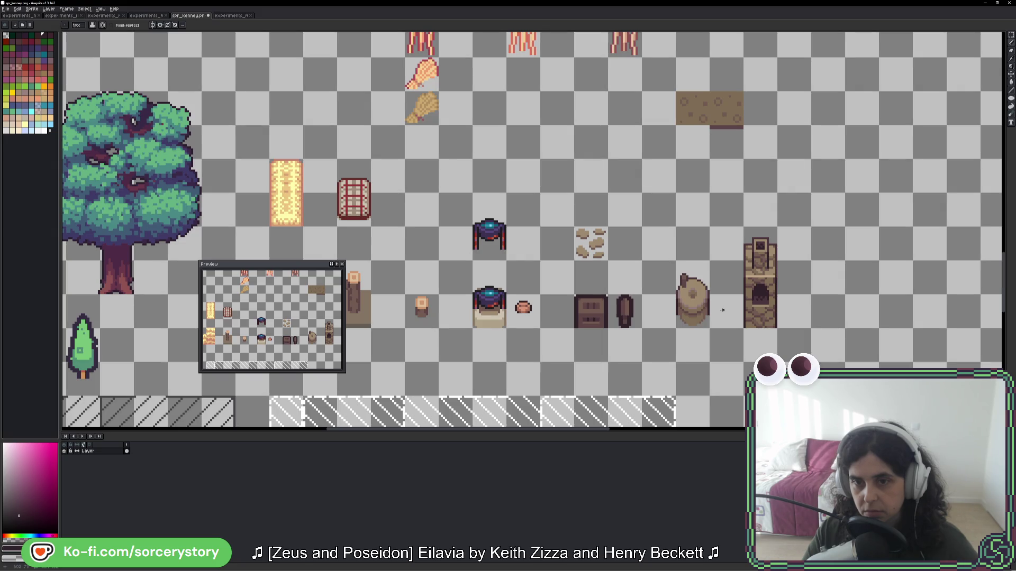
# - Darken the furnace's left edge column along its full height
pyautogui.scroll(3, 722, 310)
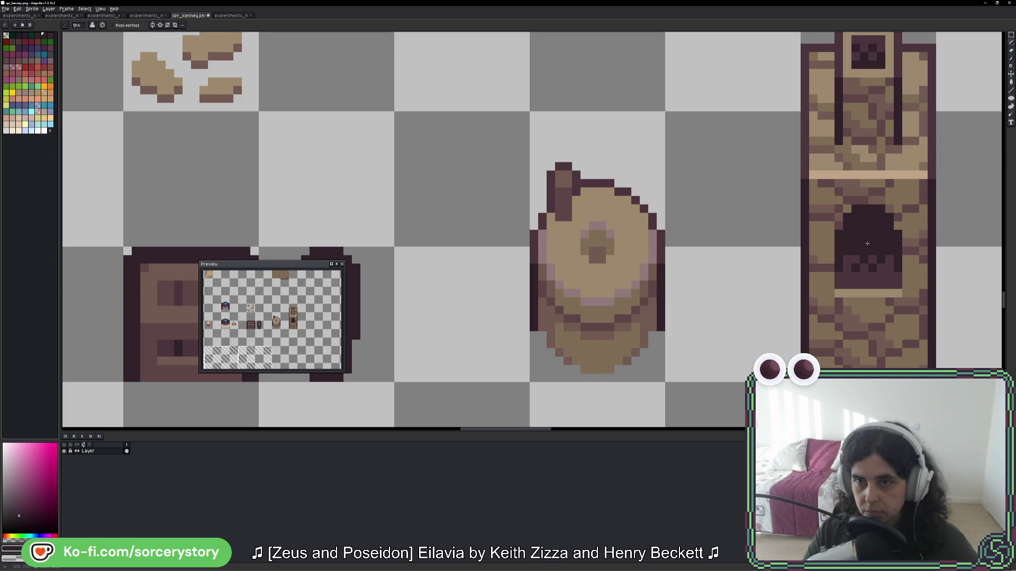
pyautogui.hscroll(4, 867, 243)
pyautogui.scroll(2, 504, 196)
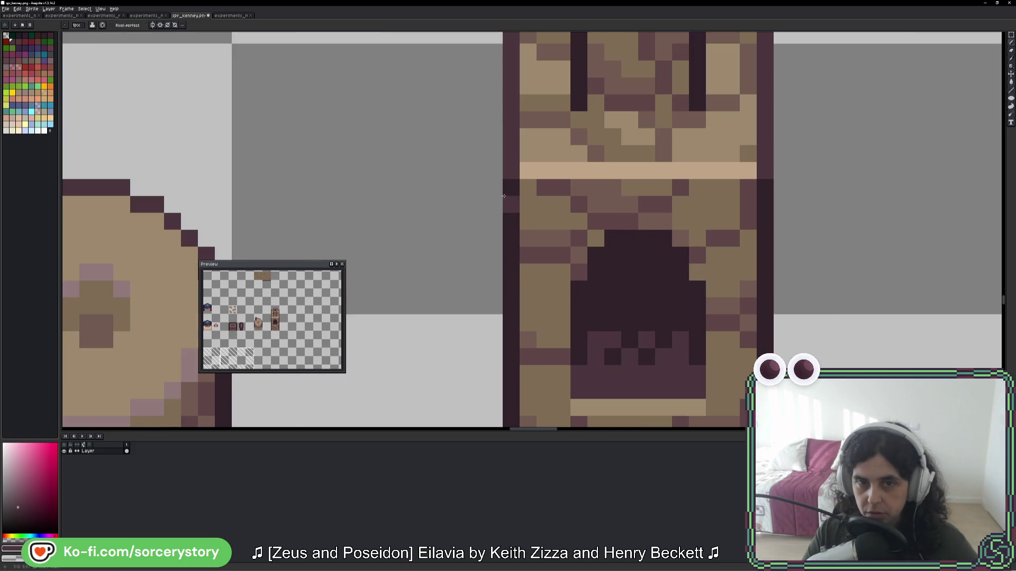
pyautogui.moveTo(506, 254); pyautogui.dragTo(508, 188)
pyautogui.moveTo(503, 270); pyautogui.dragTo(506, 415)
pyautogui.scroll(-5, 560, 335)
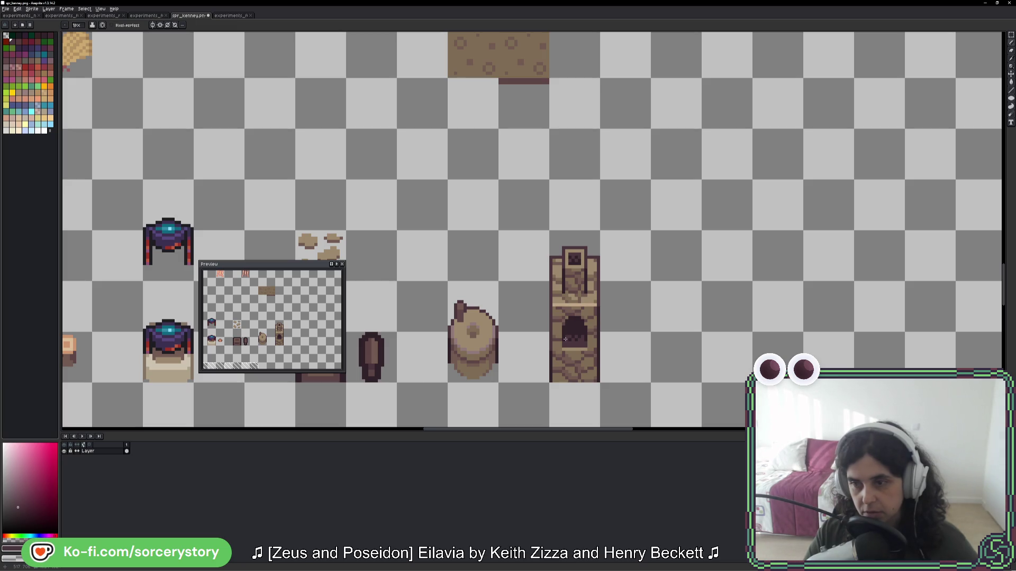
# - Undo the stray pencil stroke and paste, clear the selection, and pick a reddish brown
pyautogui.hotkey('ctrl', 'z')
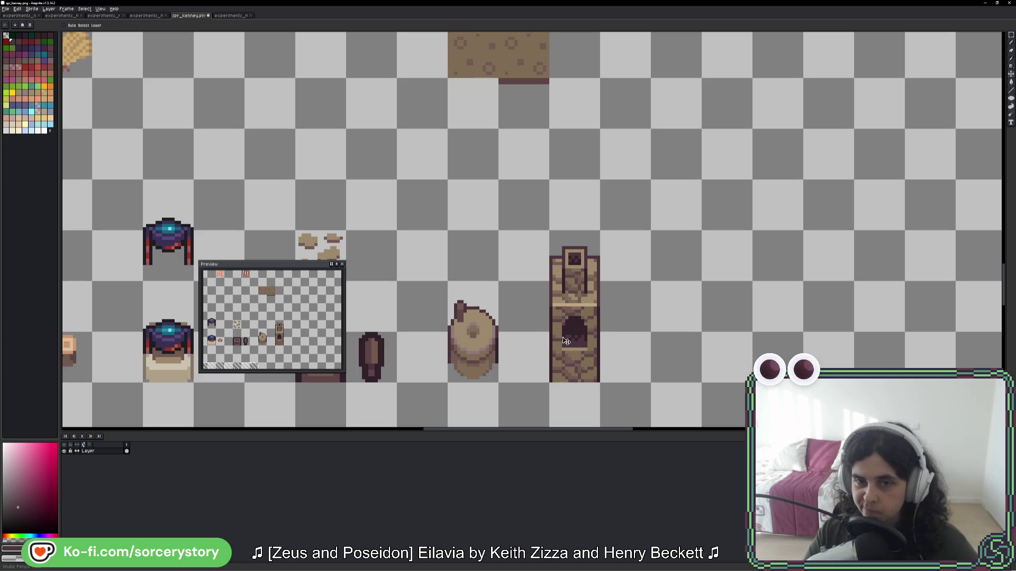
pyautogui.rightClick(489, 286)
pyautogui.click(497, 273)
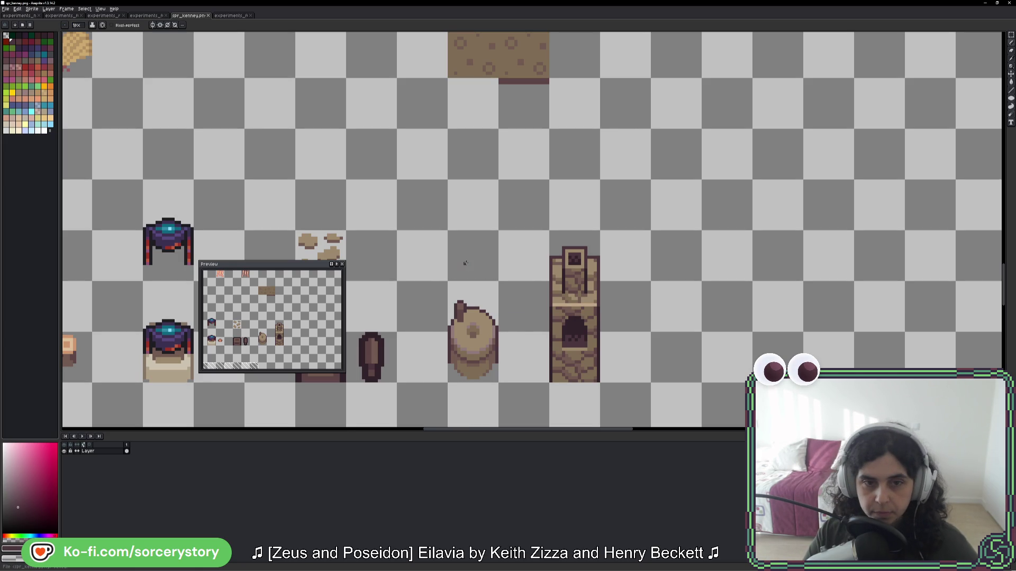
pyautogui.scroll(-1, 490, 283)
pyautogui.hotkey('ctrl', 'z')
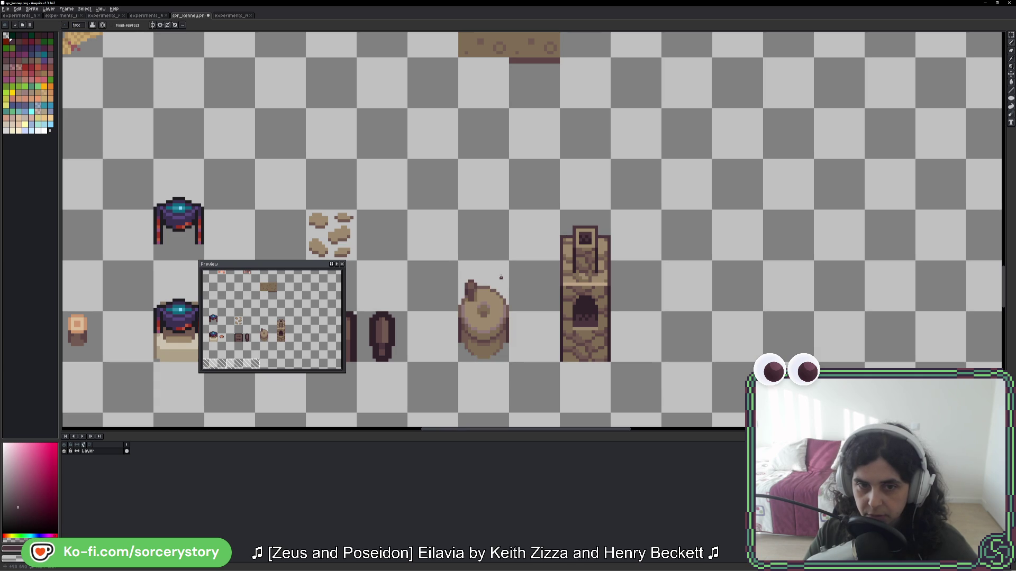
pyautogui.scroll(5, 500, 307)
pyautogui.keyDown('alt'); pyautogui.click(495, 341); pyautogui.keyUp('alt')
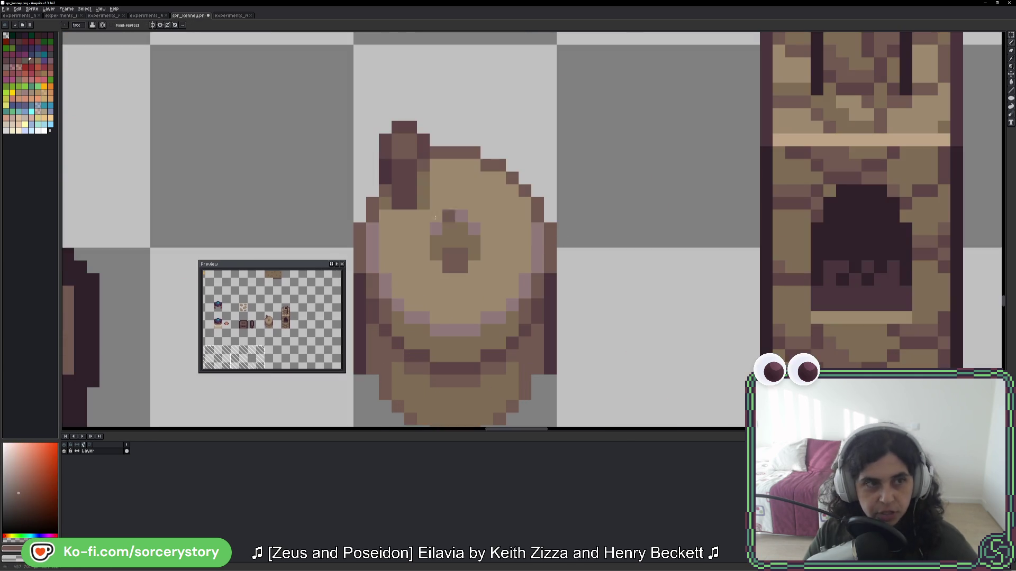
# - Load a preset palette and darken the millstone's top-right outline with red-brown
pyautogui.click(23, 25)
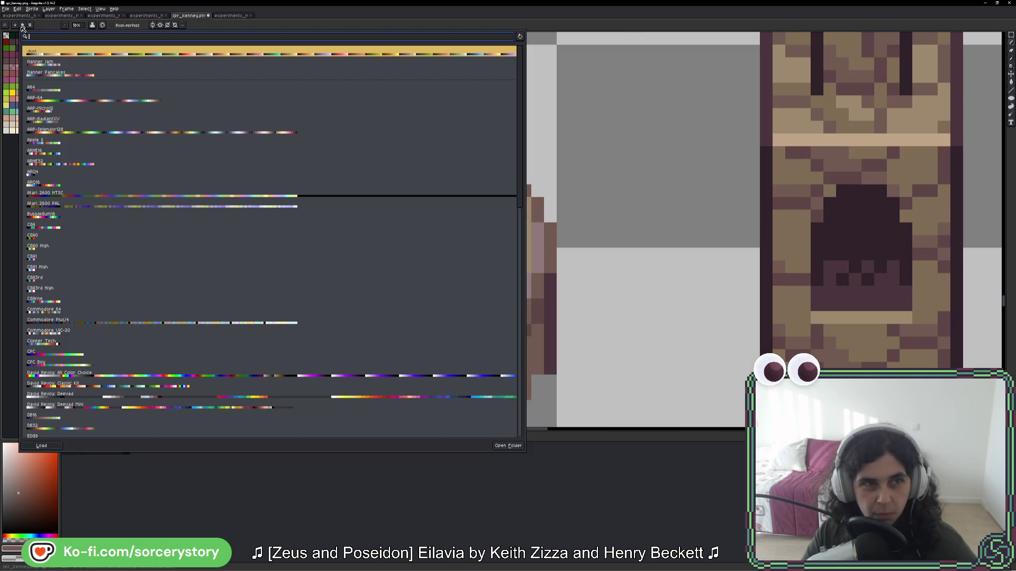
pyautogui.click(69, 53)
pyautogui.moveTo(575, 242); pyautogui.dragTo(562, 216)
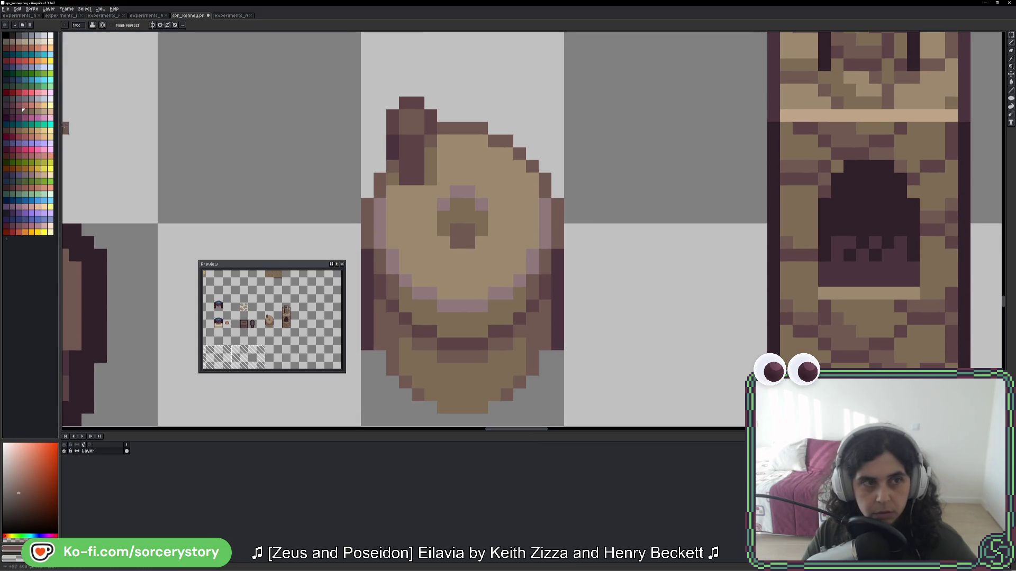
pyautogui.click(19, 111)
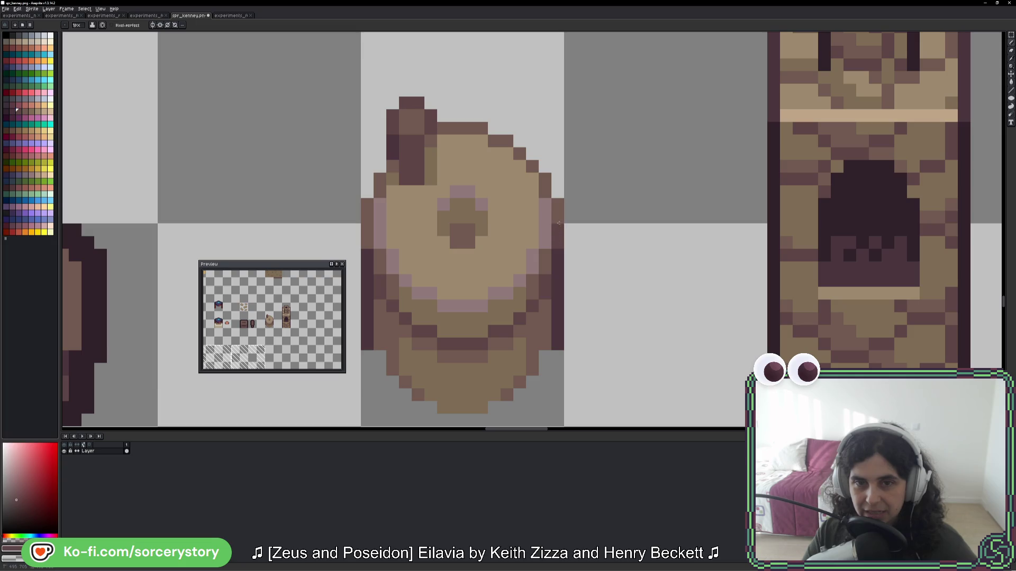
pyautogui.moveTo(528, 166)
pyautogui.mouseDown()
pyautogui.moveTo(479, 128)
pyautogui.moveTo(430, 137)
pyautogui.mouseUp()
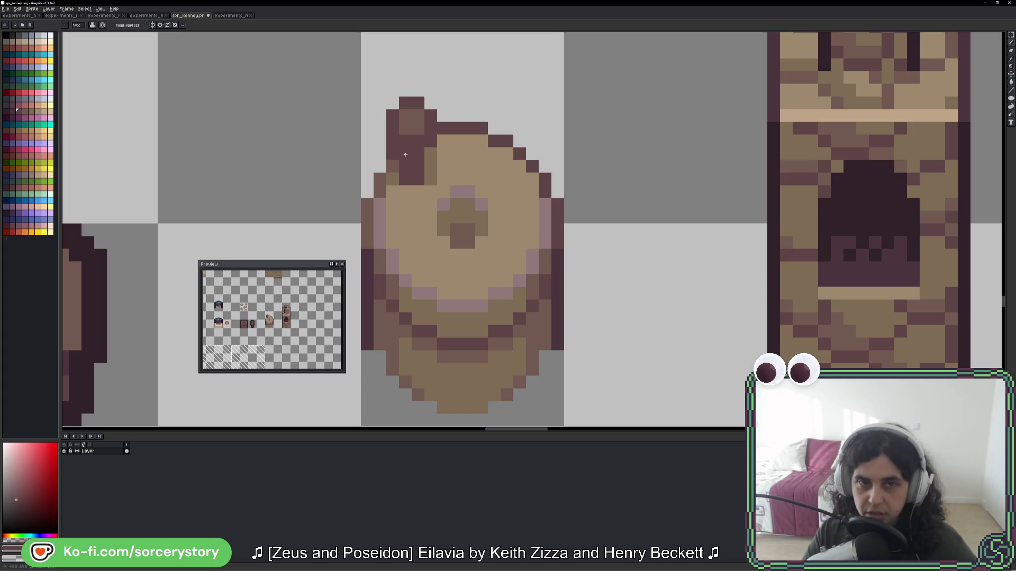
# - Paint the millstone's upper-left and left outline pixels dark purple
pyautogui.keyDown('alt'); pyautogui.click(418, 151); pyautogui.keyUp('alt')
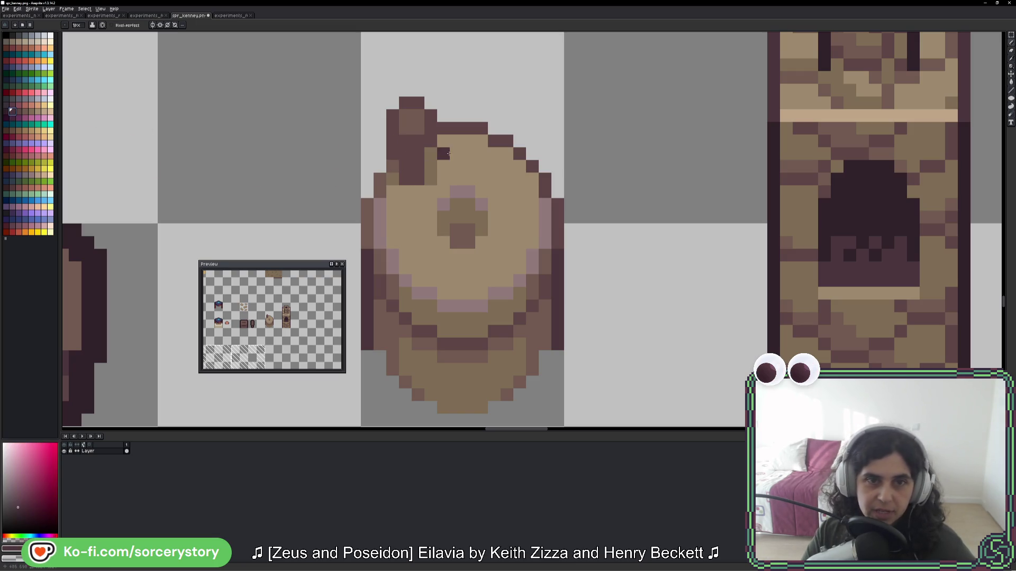
pyautogui.moveTo(430, 142)
pyautogui.mouseDown()
pyautogui.moveTo(392, 142)
pyautogui.moveTo(395, 155)
pyautogui.mouseUp()
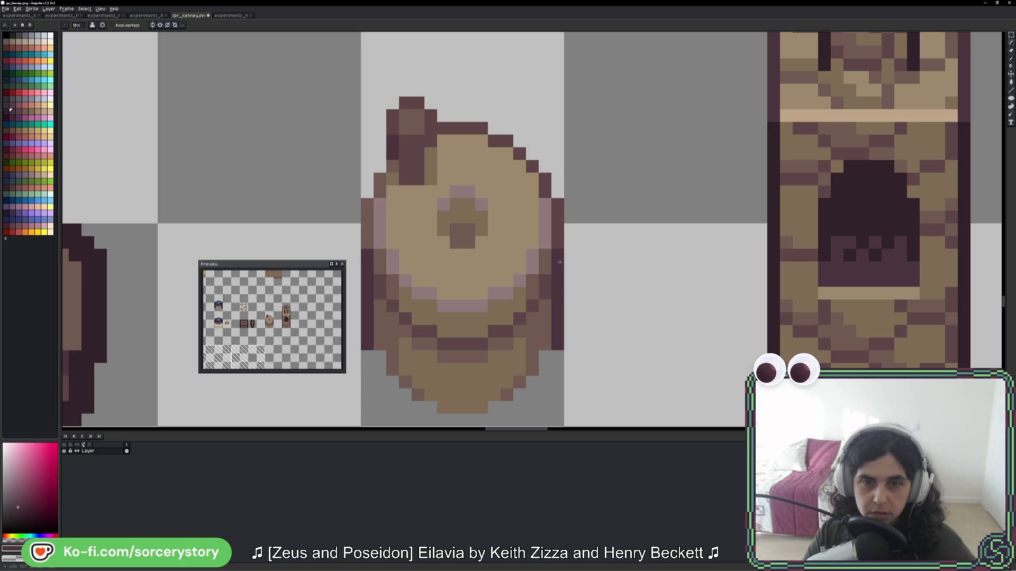
pyautogui.keyDown('alt'); pyautogui.click(380, 177); pyautogui.keyUp('alt')
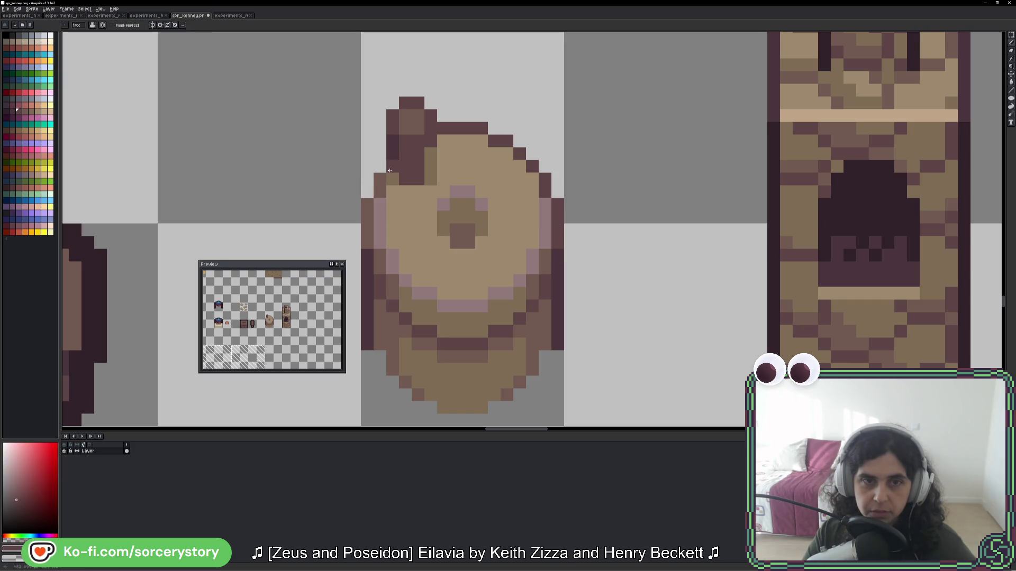
pyautogui.click(376, 176)
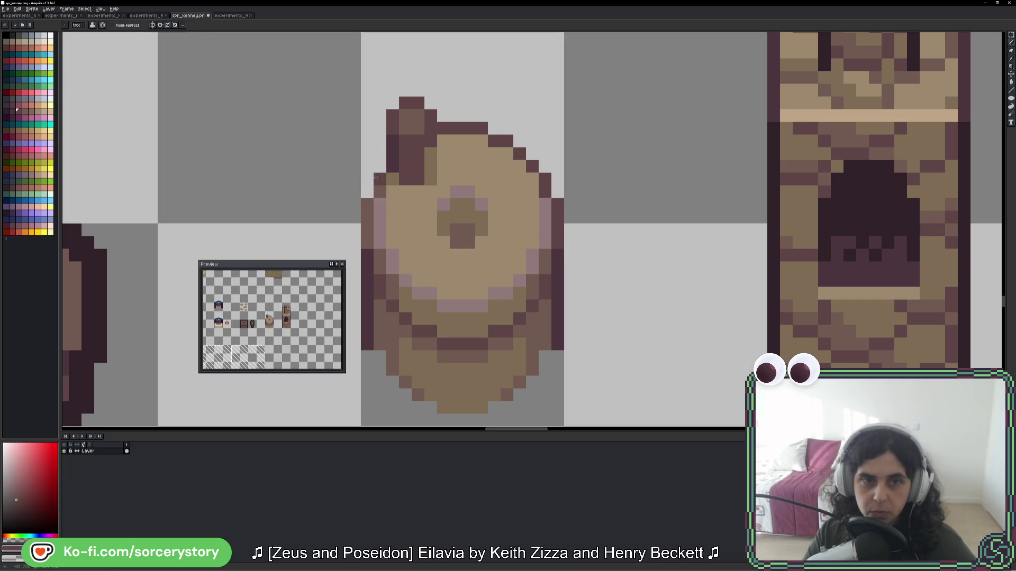
pyautogui.moveTo(372, 199); pyautogui.dragTo(368, 239)
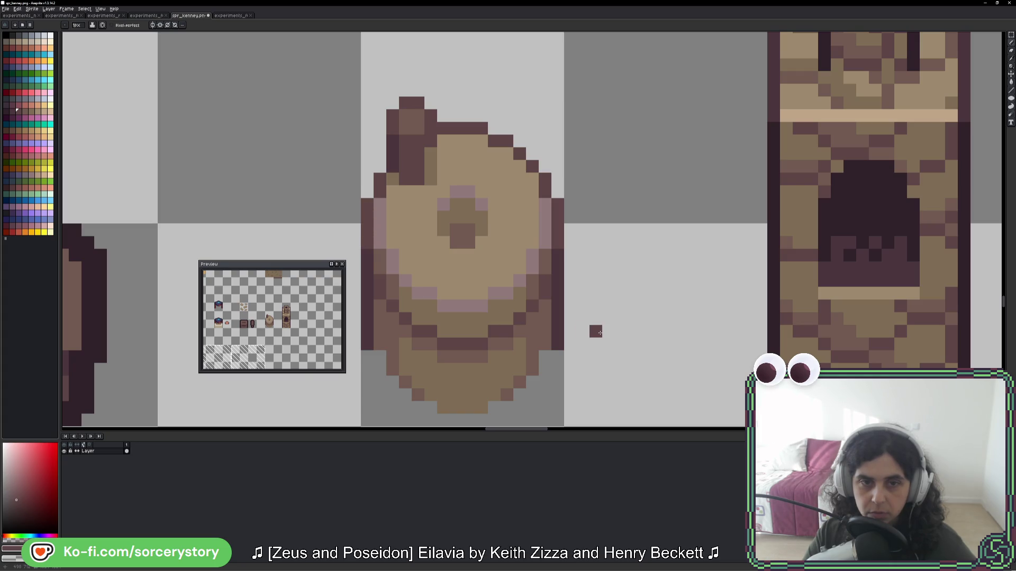
pyautogui.scroll(-5, 600, 333)
pyautogui.scroll(-4, 600, 332)
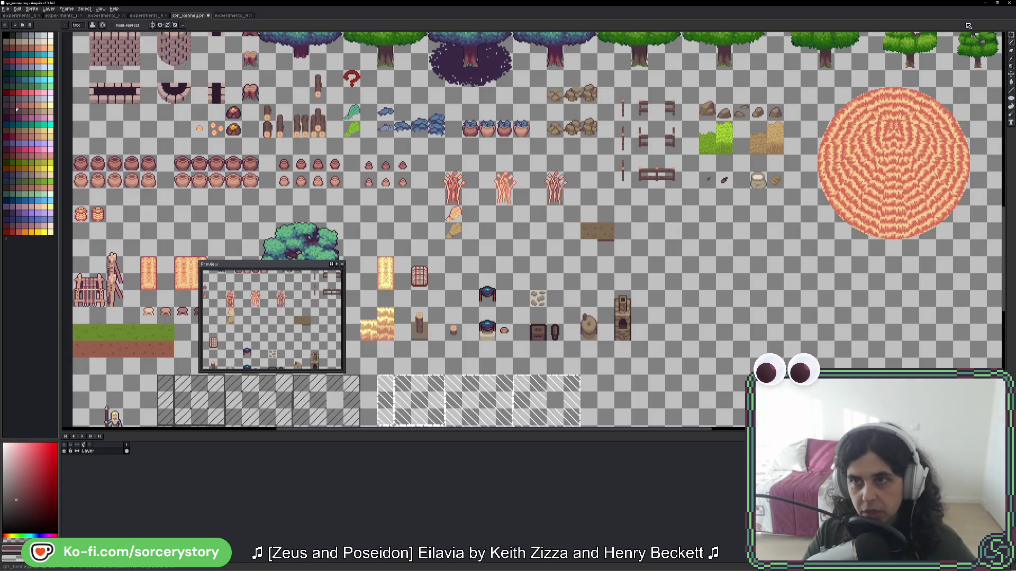
# - Paste the selected millstone below the millstone row on the tree experiments sheet and save it
pyautogui.press('m')
pyautogui.moveTo(579, 305); pyautogui.dragTo(599, 342)
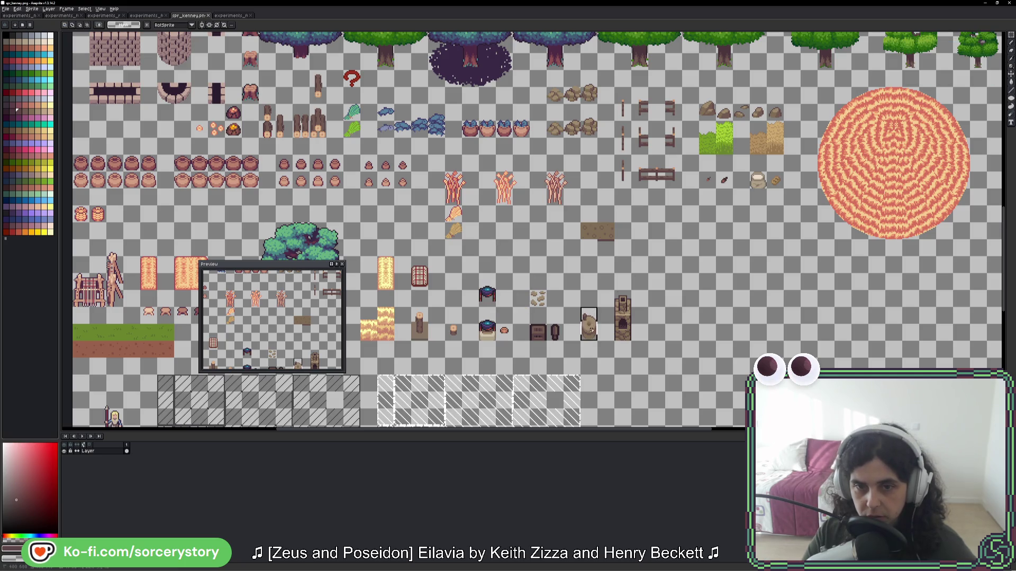
pyautogui.click(230, 15)
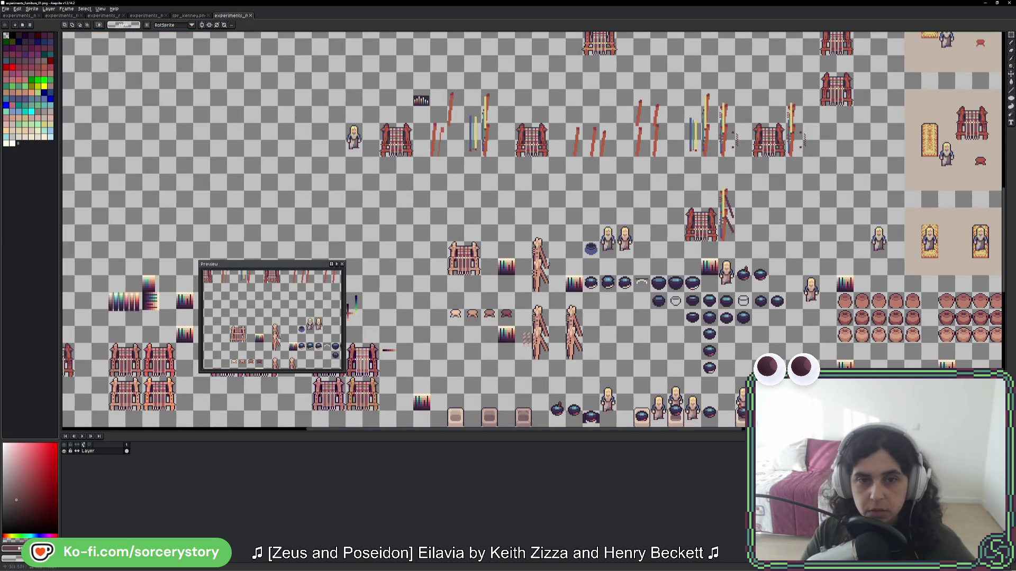
pyautogui.click(148, 15)
pyautogui.hotkey('ctrl', 'v')
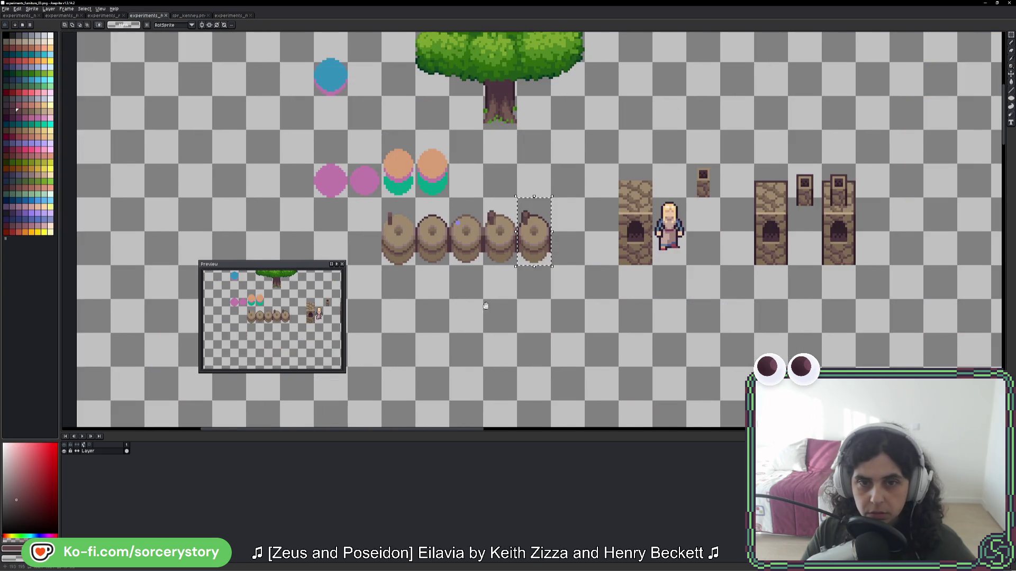
pyautogui.moveTo(540, 226); pyautogui.dragTo(540, 294)
pyautogui.click(562, 301)
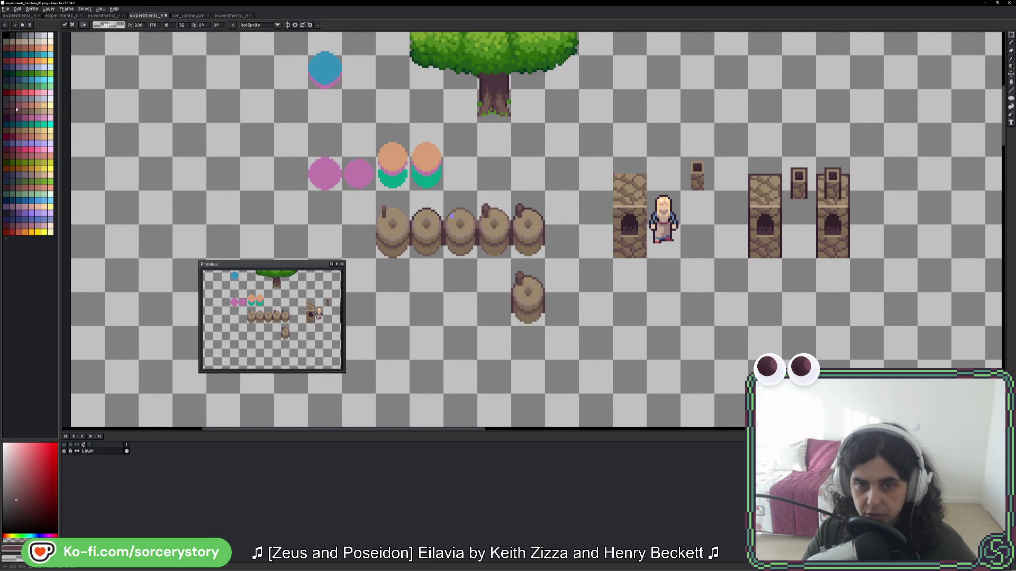
pyautogui.hotkey('ctrl', 's')
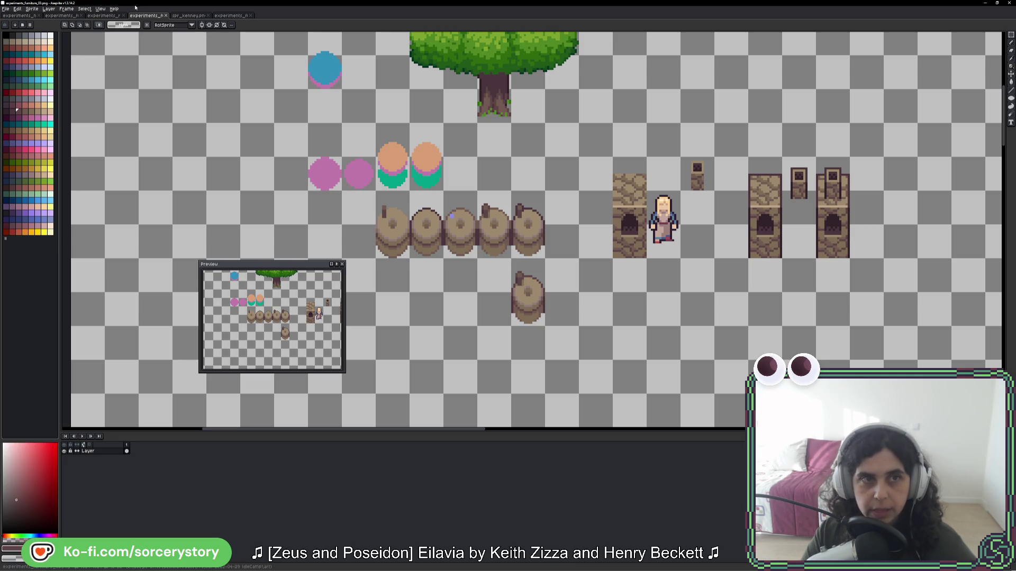
# - Return to spr_kenney, test the sprites in the running game, stop it with F8, and come back
pyautogui.click(189, 15)
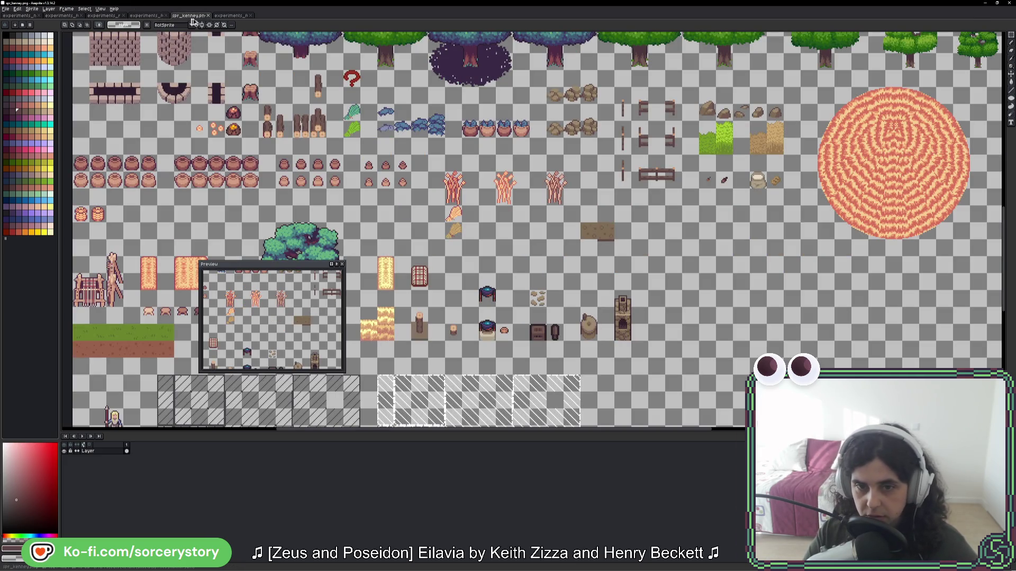
pyautogui.press('i')
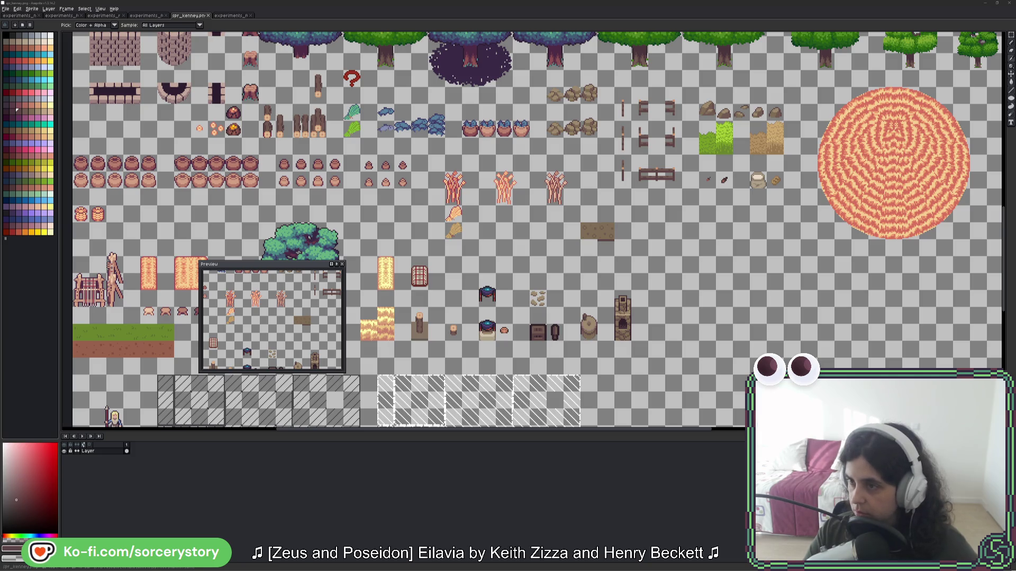
pyautogui.hotkey('alt', 'Tab')
pyautogui.hotkey('alt', 'Tab')
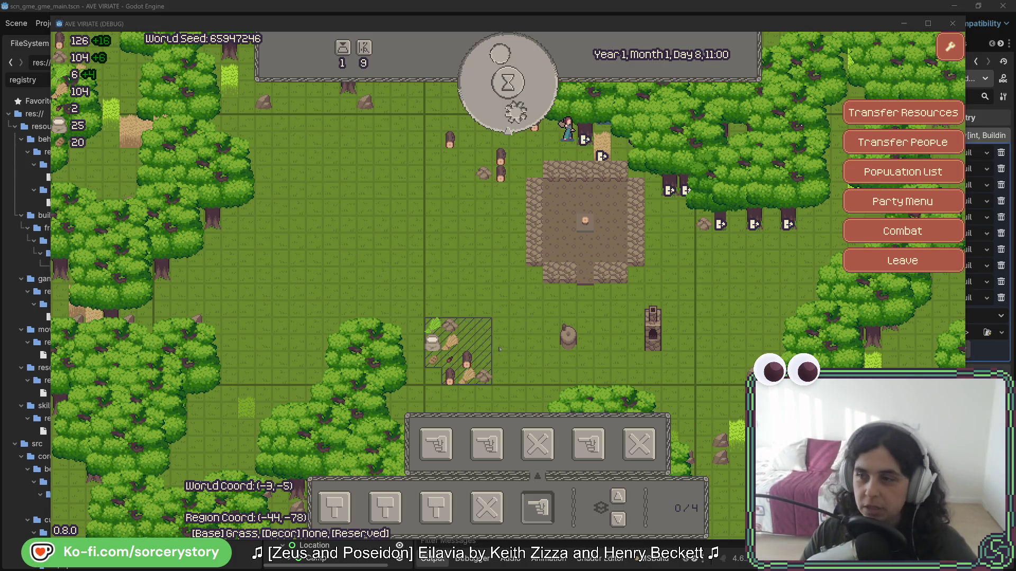
pyautogui.press('F8')
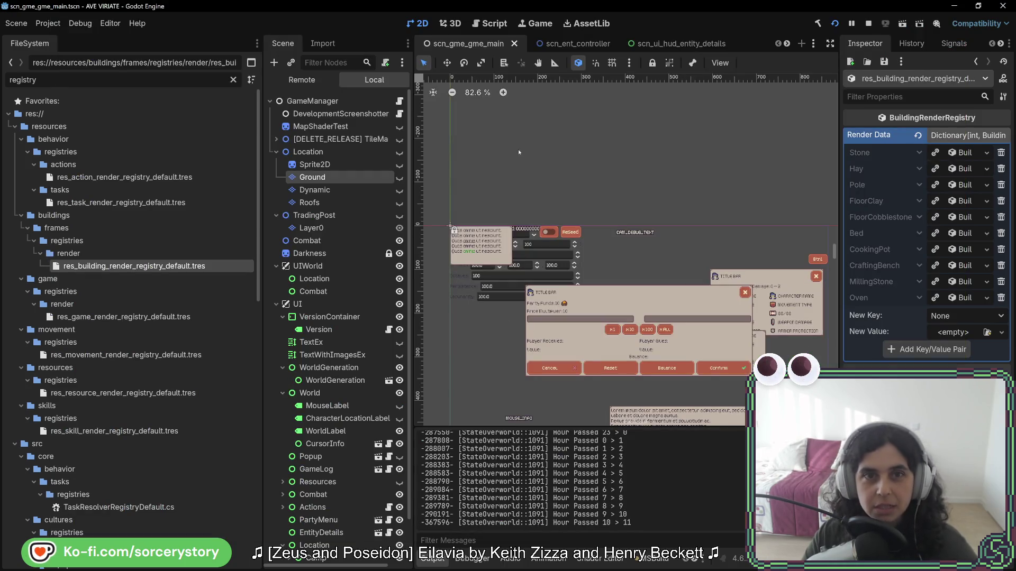
pyautogui.hotkey('alt', 'Tab')
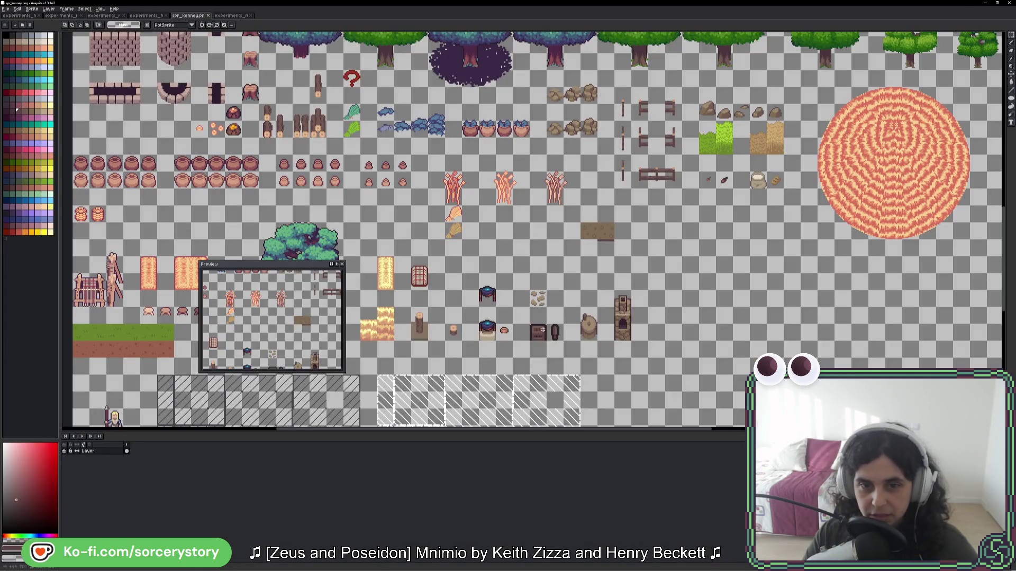
# - Zoom in on the millstone and oven, sample the millstone's tan, and pick a nearby palette colour
pyautogui.moveTo(542, 330); pyautogui.dragTo(553, 239)
pyautogui.scroll(1, 627, 180)
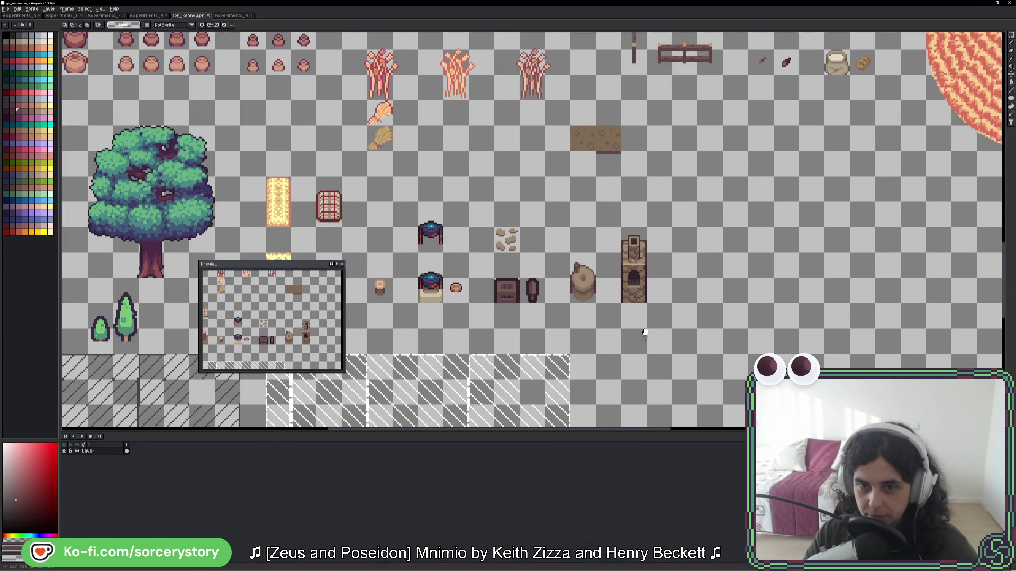
pyautogui.moveTo(645, 332); pyautogui.dragTo(629, 300)
pyautogui.scroll(3, 582, 261)
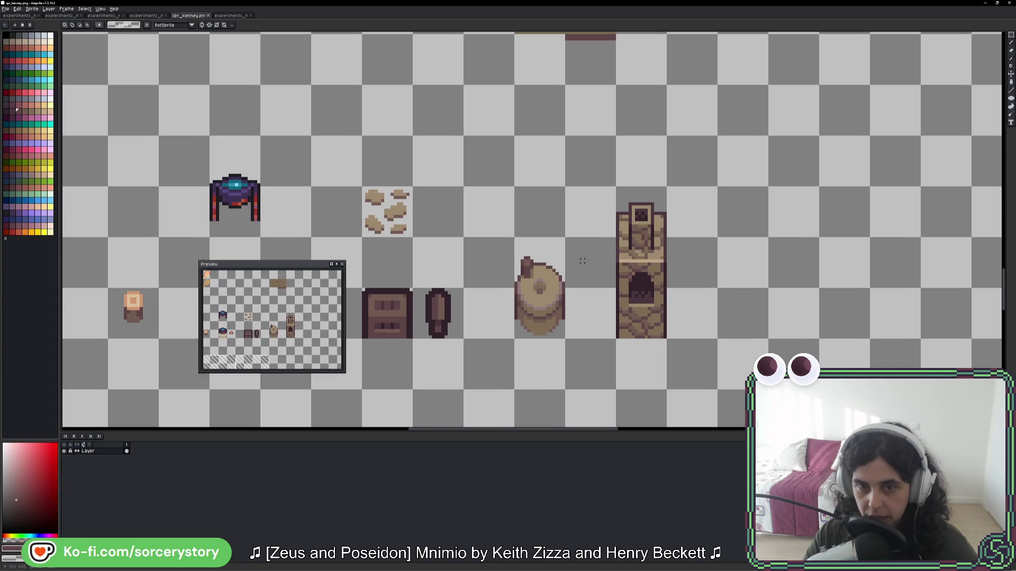
pyautogui.press('b')
pyautogui.scroll(3, 569, 285)
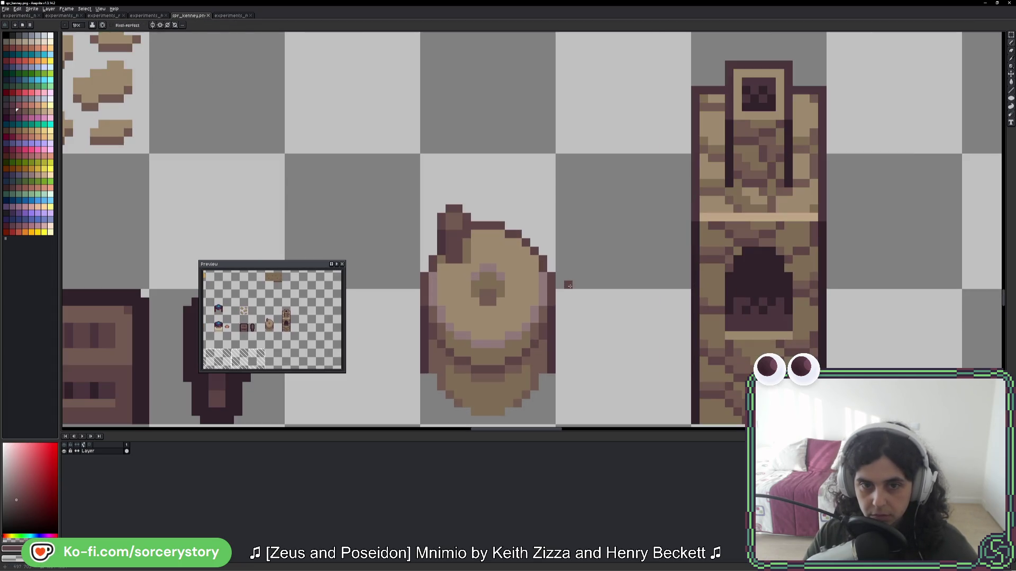
pyautogui.keyDown('alt'); pyautogui.click(521, 296); pyautogui.keyUp('alt')
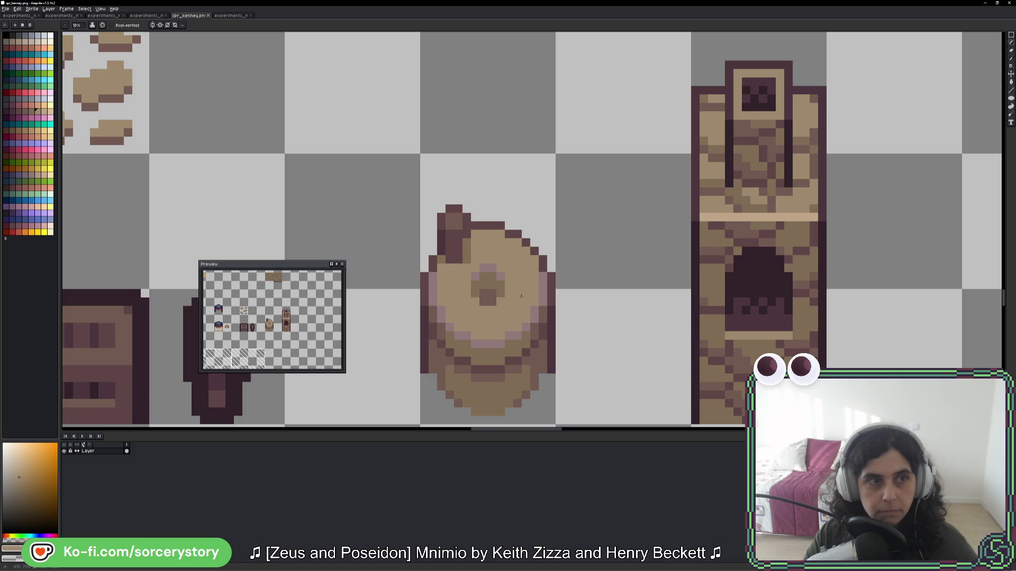
pyautogui.click(44, 112)
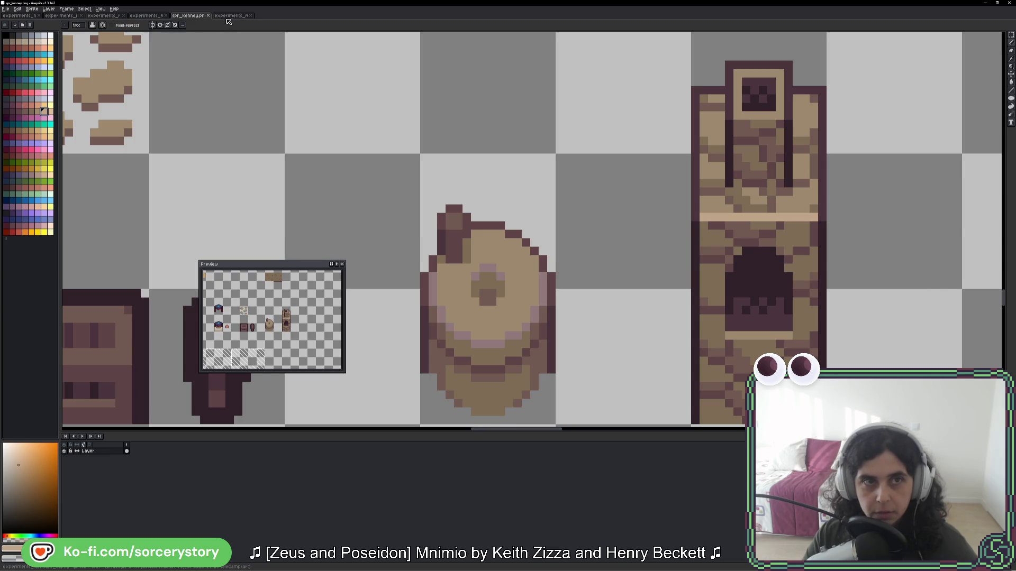
# - Open the tree experiments sheet with the millstones and zoom out
pyautogui.click(228, 20)
pyautogui.click(146, 16)
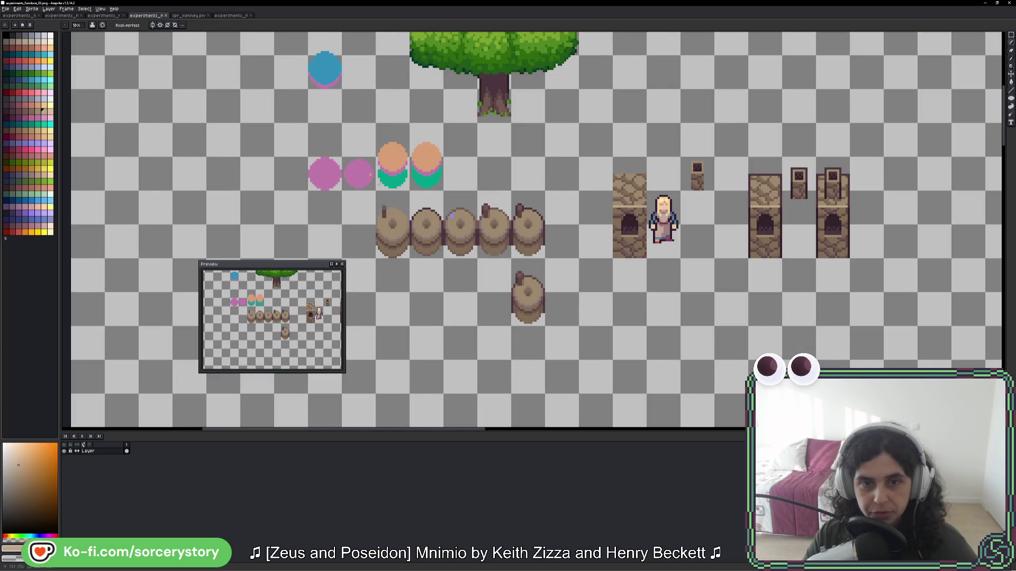
pyautogui.scroll(-2, 591, 315)
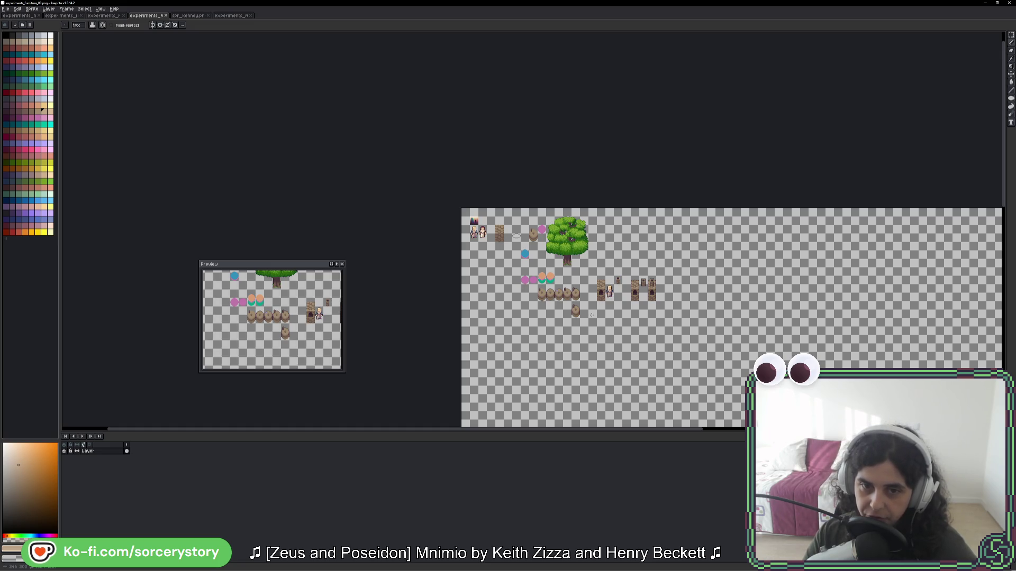
# - Recolour a barrel-rim pixel with the mauve-brown sampled from the rim
pyautogui.scroll(5, 591, 315)
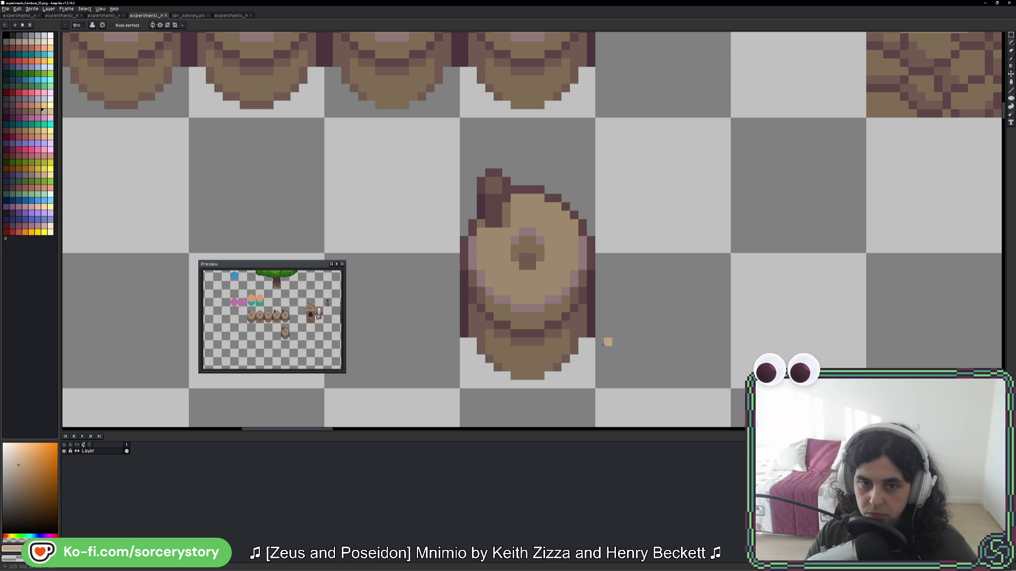
pyautogui.keyDown('alt'); pyautogui.click(489, 302); pyautogui.keyUp('alt')
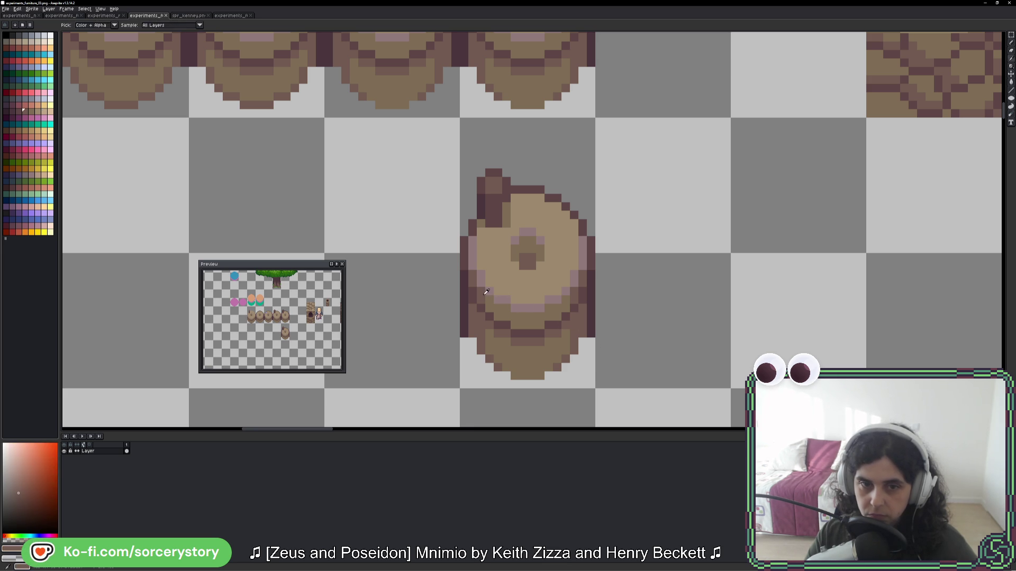
pyautogui.click(556, 307)
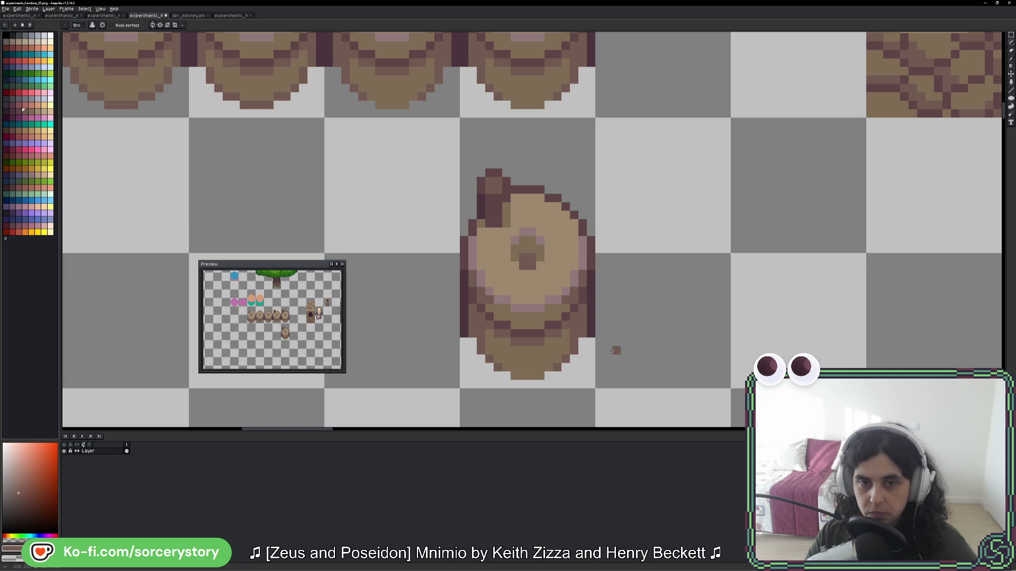
pyautogui.scroll(-4, 612, 352)
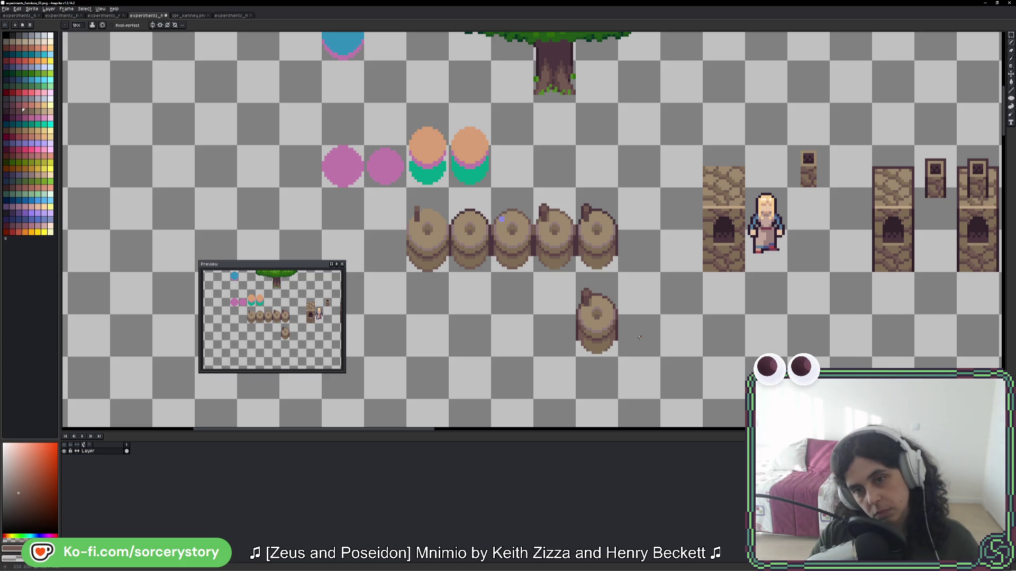
pyautogui.scroll(-1, 640, 337)
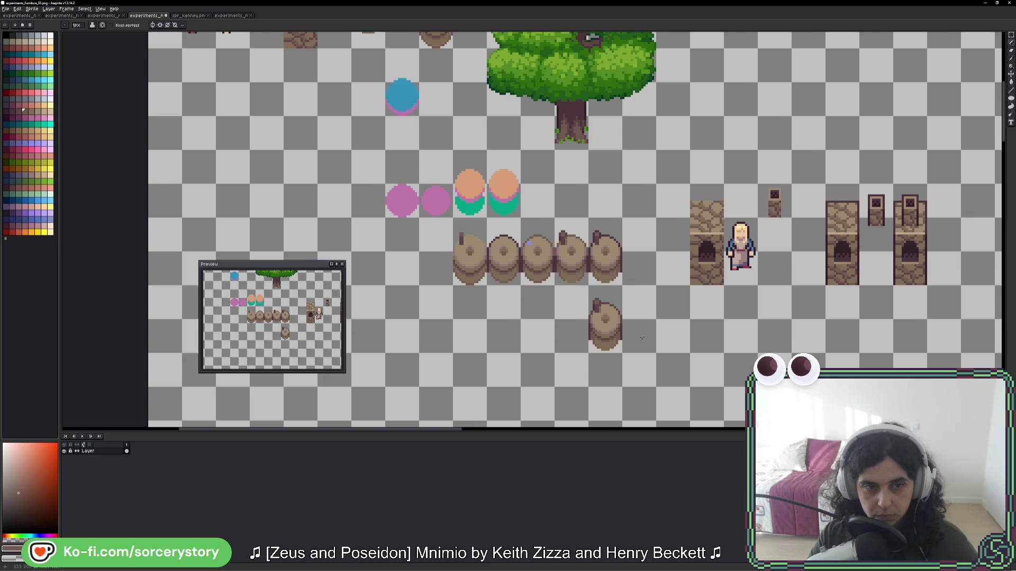
pyautogui.scroll(3, 641, 337)
pyautogui.scroll(1, 644, 340)
# - Undo the recent pencil strokes with Ctrl+Z and zoom around to review the millstones and furnaces
pyautogui.hotkey('ctrl', 'z')
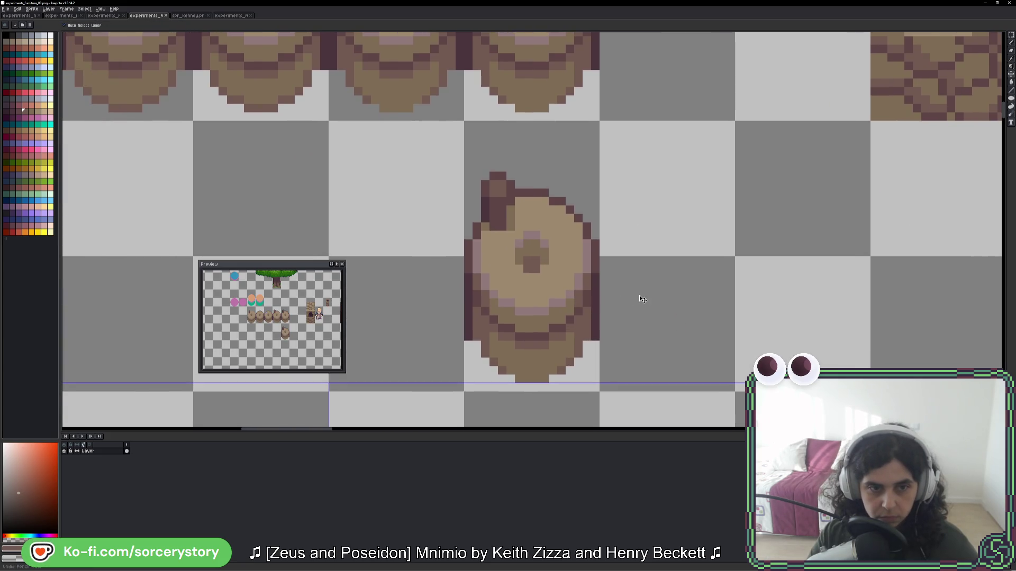
pyautogui.hotkey('ctrl', 'z')
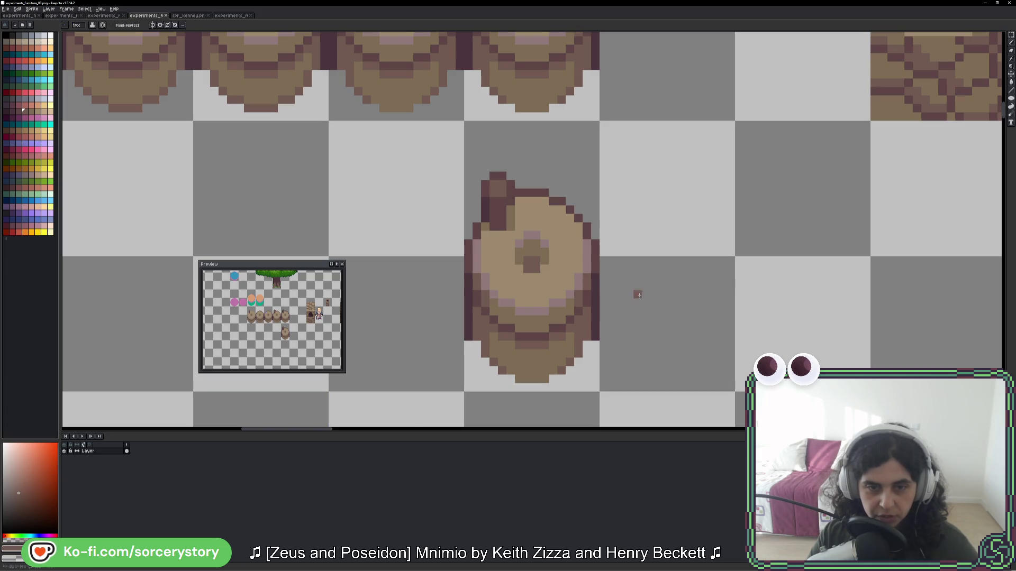
pyautogui.scroll(3, 624, 278)
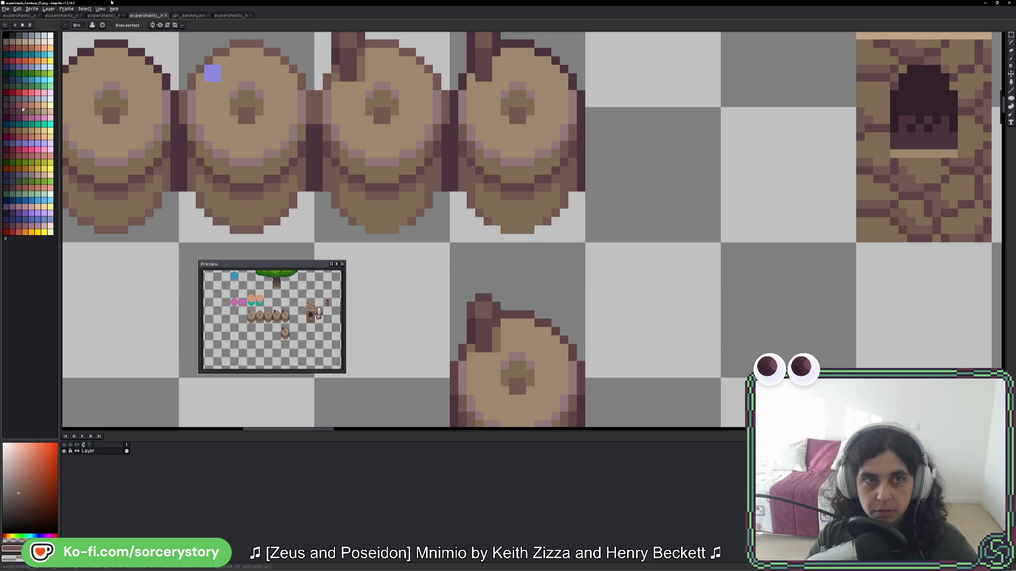
pyautogui.scroll(-2, 555, 279)
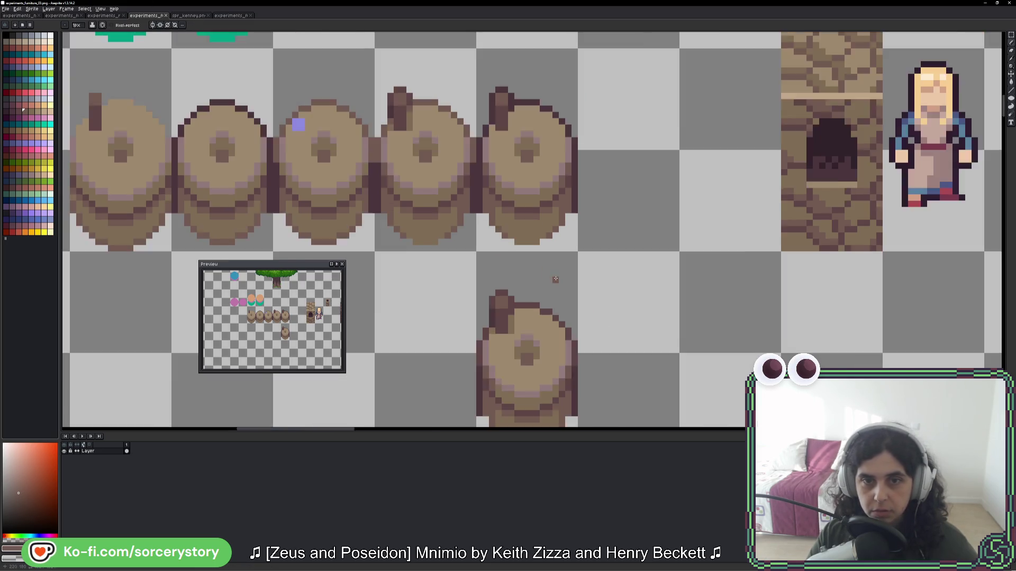
pyautogui.scroll(-2, 555, 279)
pyautogui.scroll(1, 553, 259)
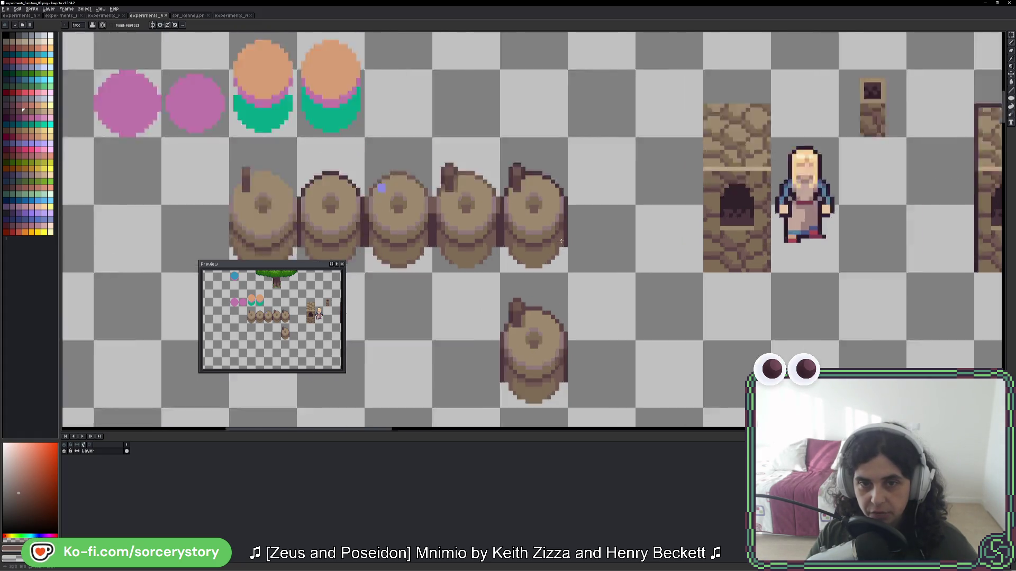
pyautogui.scroll(3, 553, 248)
pyautogui.scroll(-5, 529, 275)
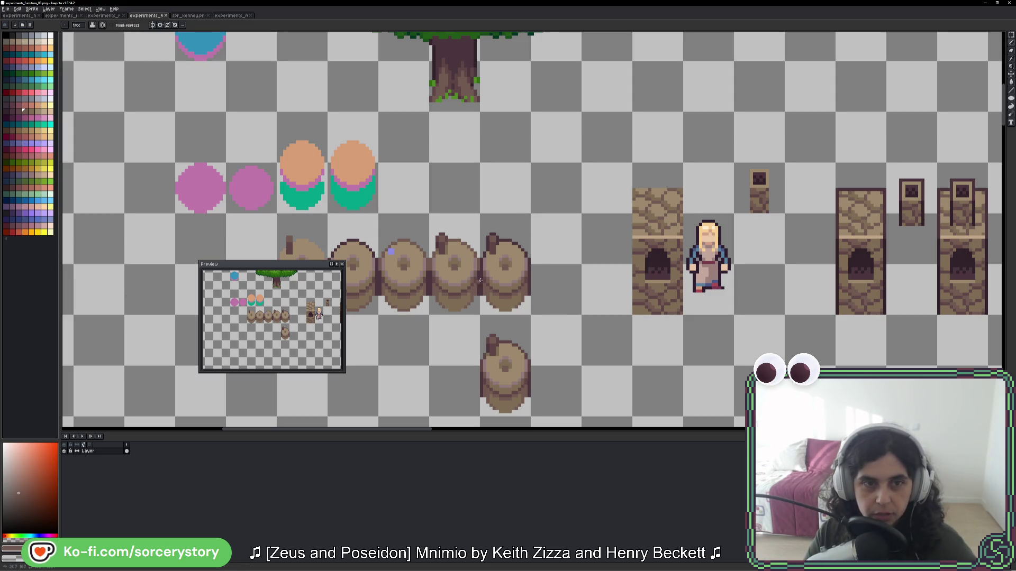
# - Scroll the sheet once more, then bring the AVE VIRIATE (DEBUG) game window to the front
pyautogui.scroll(-3, 513, 175)
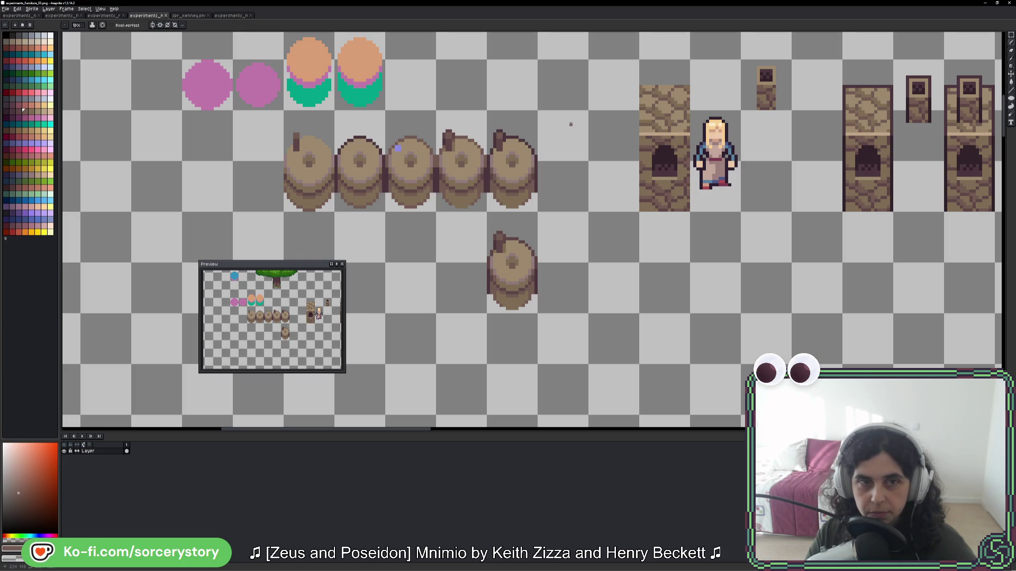
pyautogui.hotkey('alt', 'Tab')
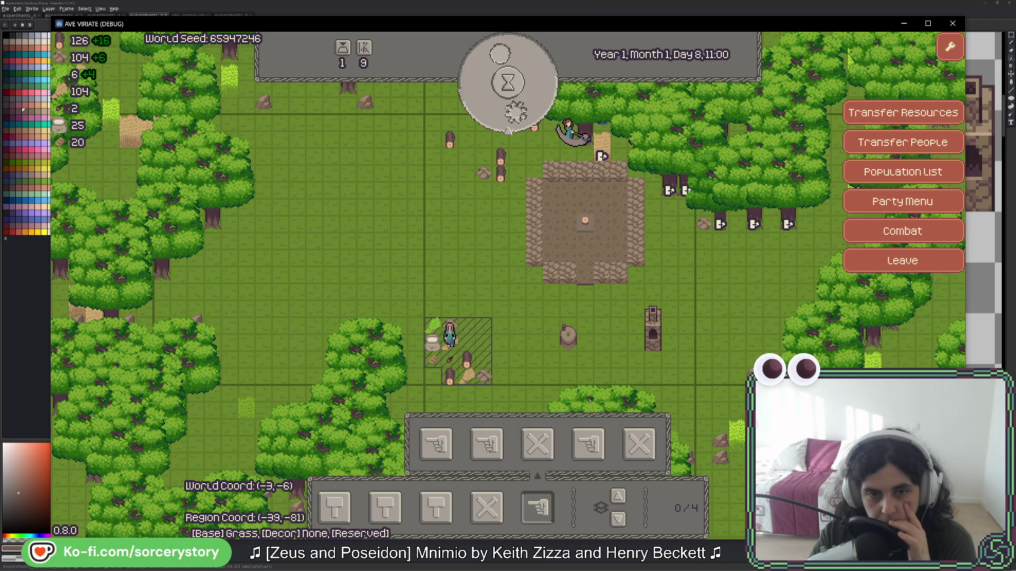
# - Inspect the resource piles in the storage and hatched areas, then close the pile inspector
pyautogui.click(449, 377)
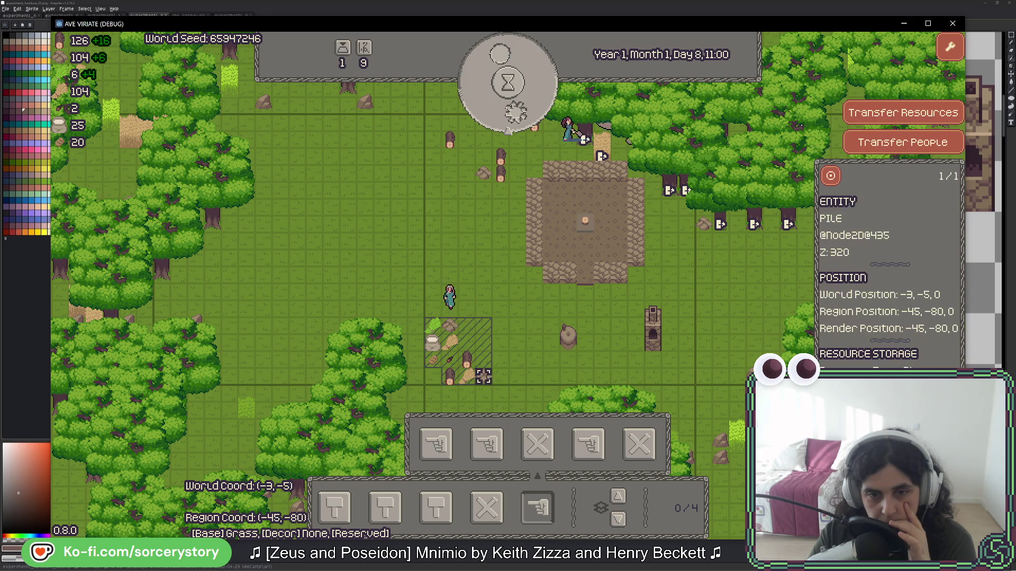
pyautogui.click(598, 364)
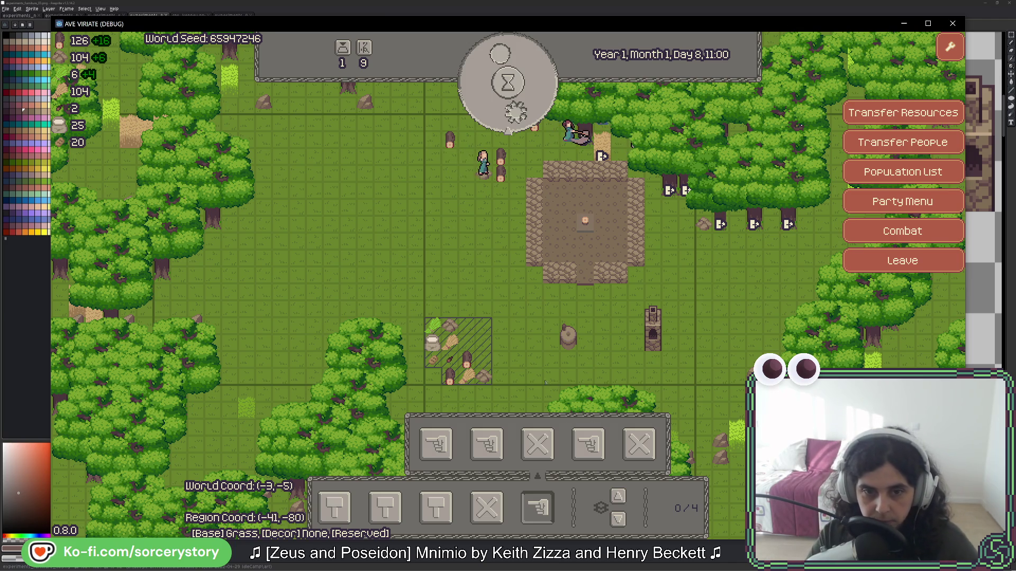
pyautogui.click(483, 377)
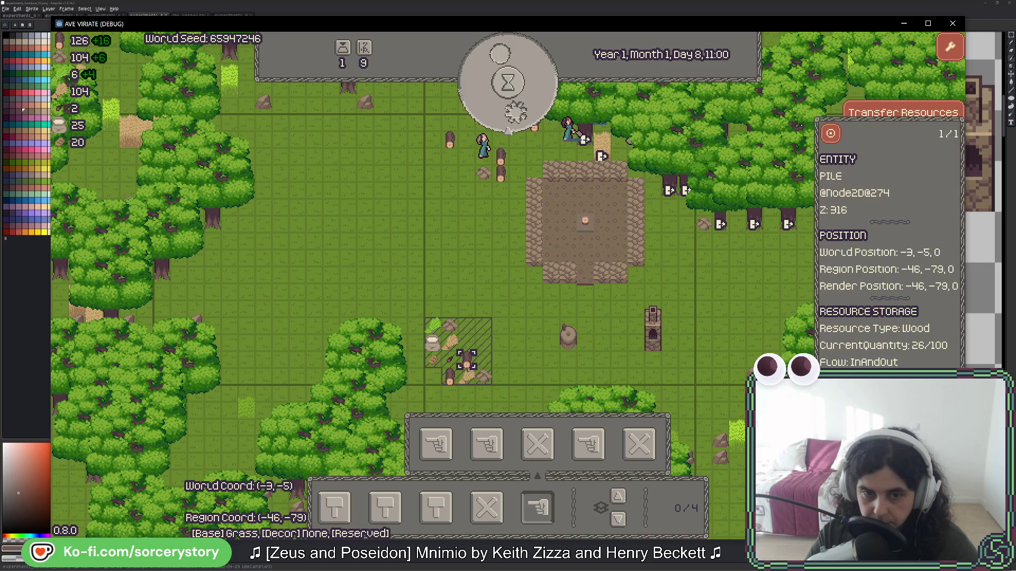
pyautogui.click(466, 360)
pyautogui.click(449, 360)
pyautogui.click(450, 326)
pyautogui.click(433, 343)
pyautogui.click(580, 354)
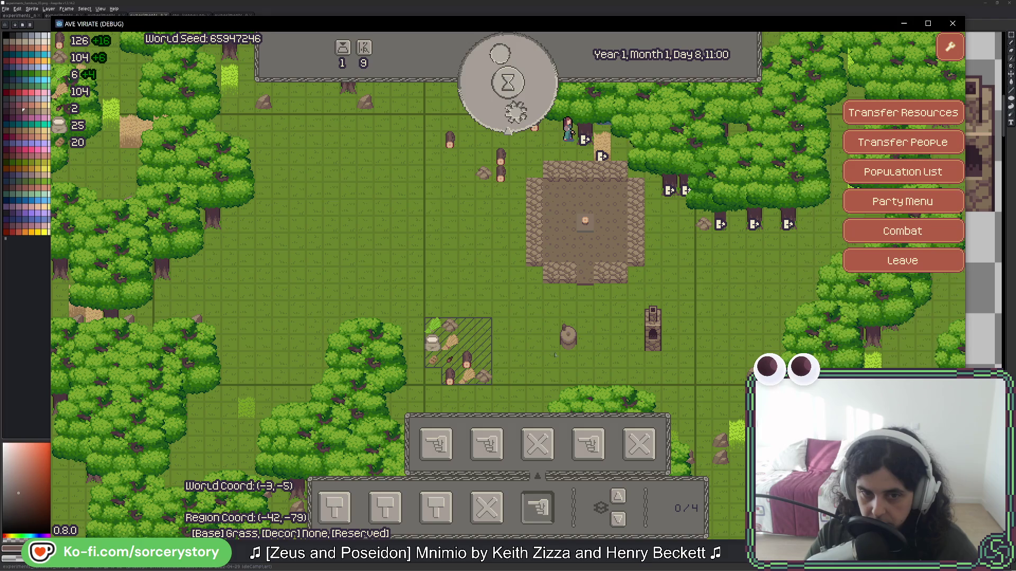
# - Bring the game window back and select another pile to inspect
pyautogui.press('Escape')
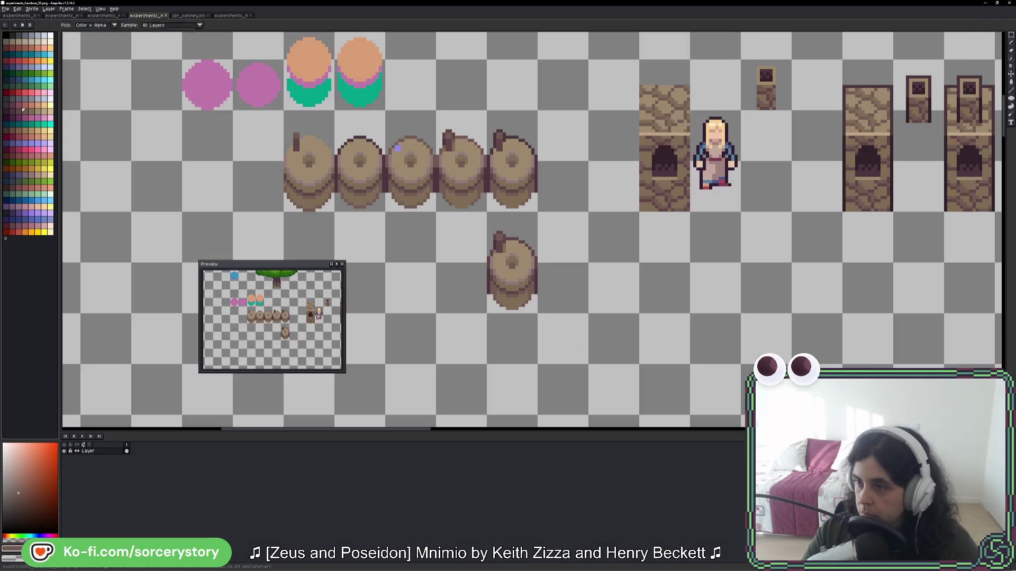
pyautogui.hotkey('alt', 'Tab')
pyautogui.click(449, 360)
pyautogui.click(630, 145)
pyautogui.click(630, 145)
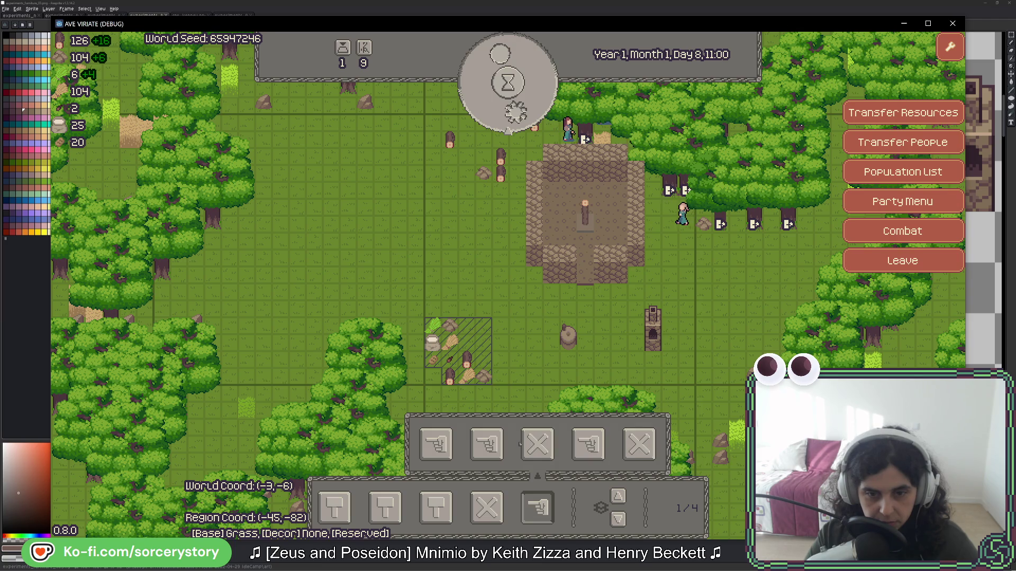
# - Clear the hatched designated area, undo the removal, then close the game with F8
pyautogui.click(536, 445)
pyautogui.moveTo(426, 320); pyautogui.dragTo(529, 410)
pyautogui.hotkey('ctrl', 'z')
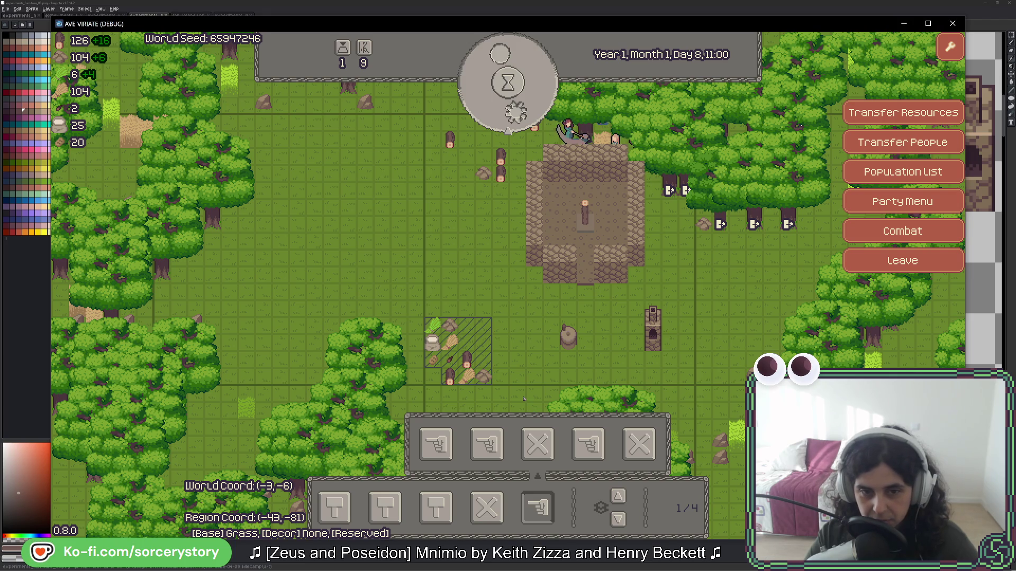
pyautogui.moveTo(432, 343)
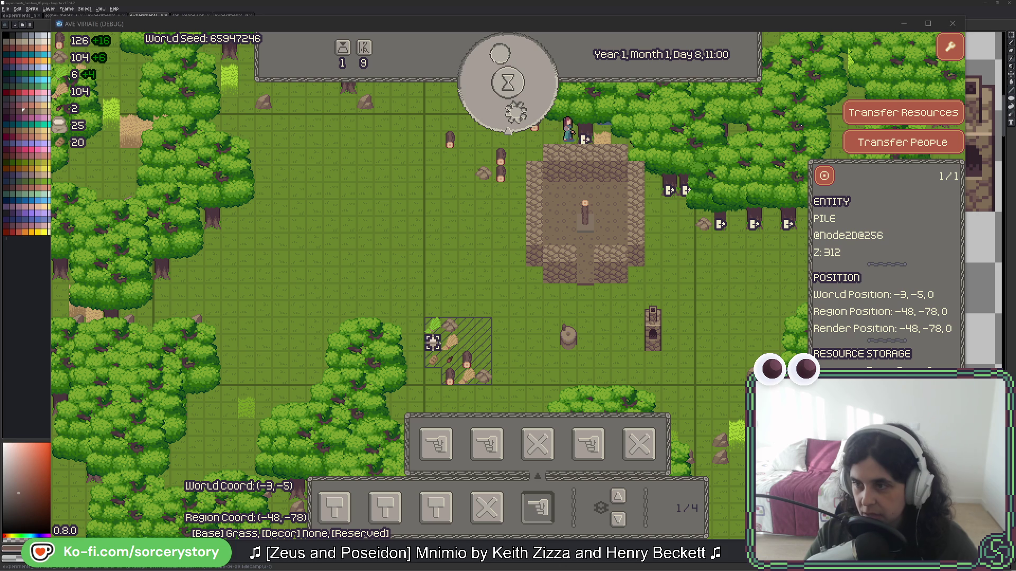
pyautogui.press('F8')
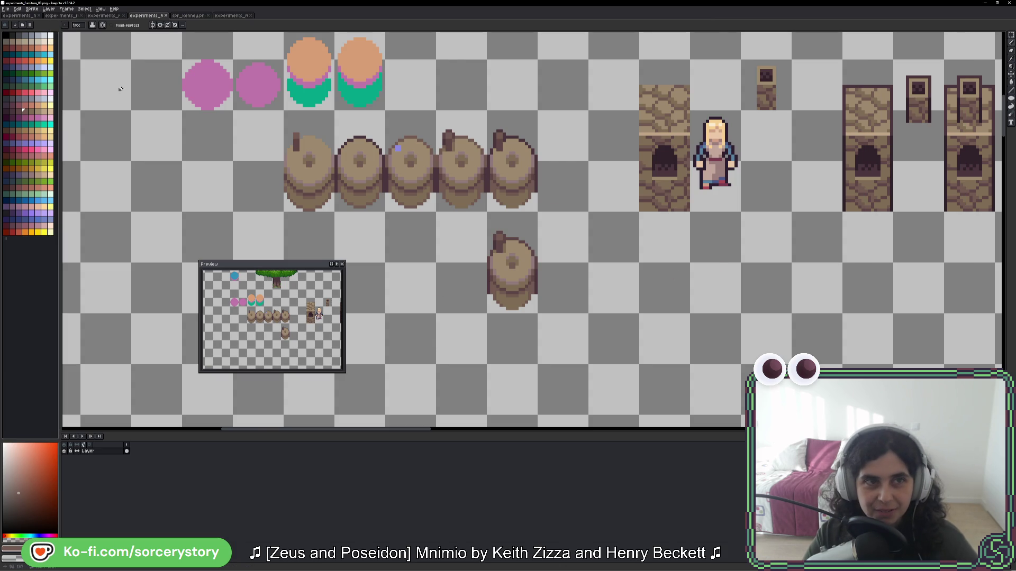
# - On experiments_resources_02, copy a flour sack one cell right to make a third sack
pyautogui.click(104, 16)
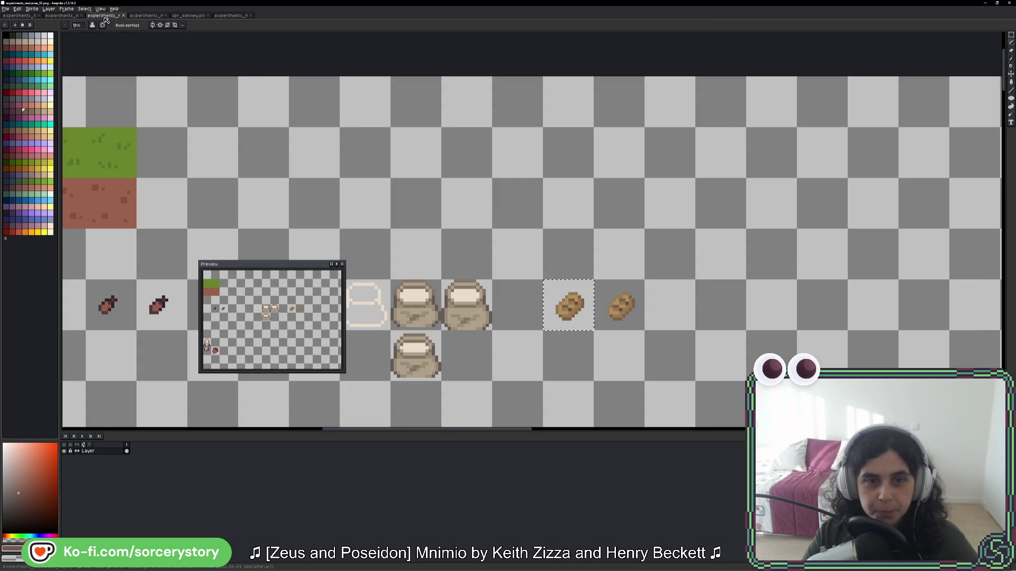
pyautogui.moveTo(463, 282); pyautogui.dragTo(739, 238)
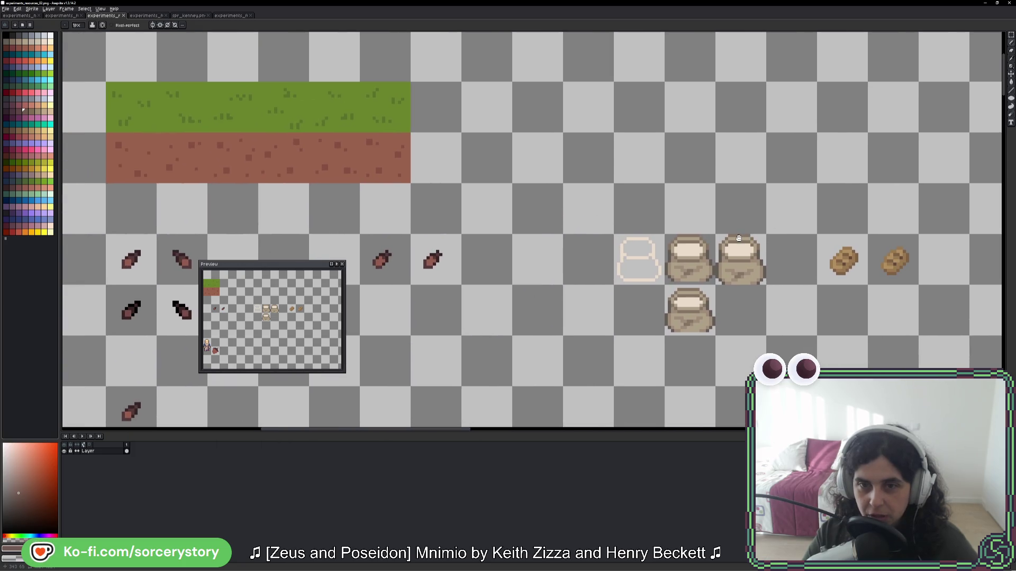
pyautogui.scroll(2, 840, 241)
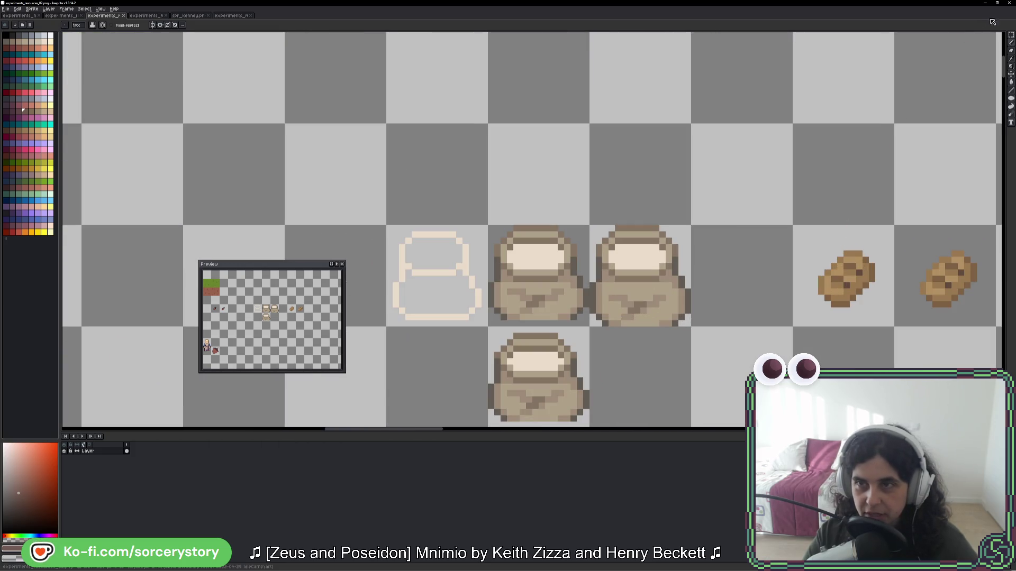
pyautogui.click(1011, 35)
pyautogui.moveTo(651, 242)
pyautogui.mouseDown()
pyautogui.moveTo(474, 157)
pyautogui.moveTo(582, 179)
pyautogui.mouseUp()
pyautogui.moveTo(624, 148); pyautogui.dragTo(791, 183)
pyautogui.hotkey('ctrl', 'd')
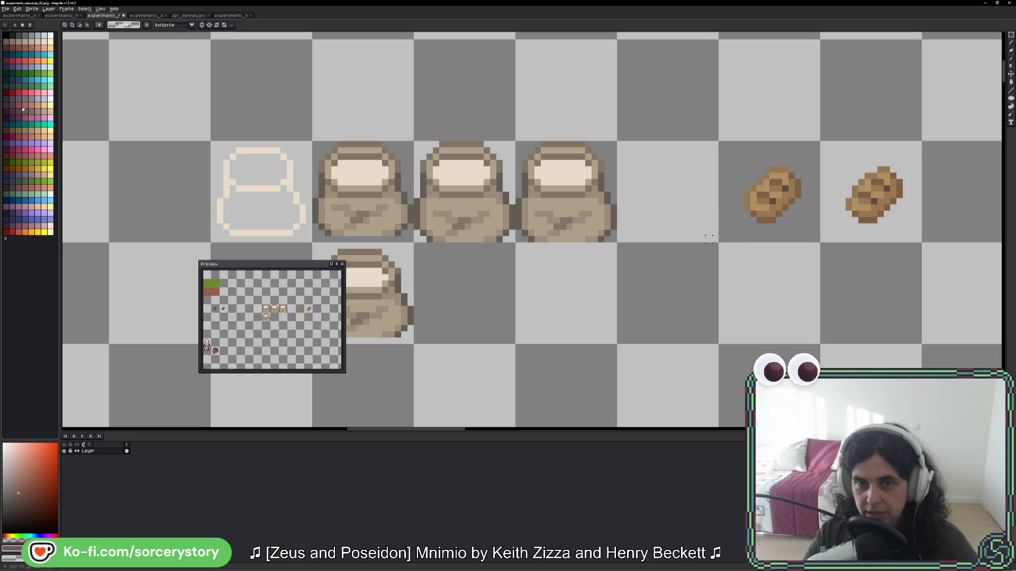
pyautogui.scroll(2, 582, 181)
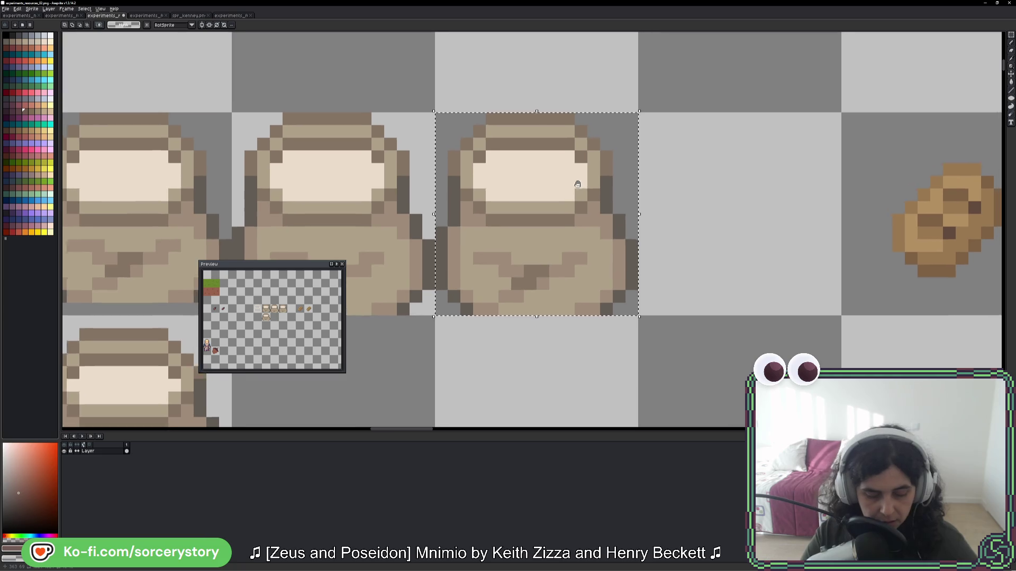
# - Darken the new sack's outline with dark red pixels on its left edge
pyautogui.moveTo(431, 127); pyautogui.dragTo(633, 328)
pyautogui.press('b')
pyautogui.scroll(1, 487, 237)
pyautogui.keyDown('alt'); pyautogui.click(439, 213); pyautogui.keyUp('alt')
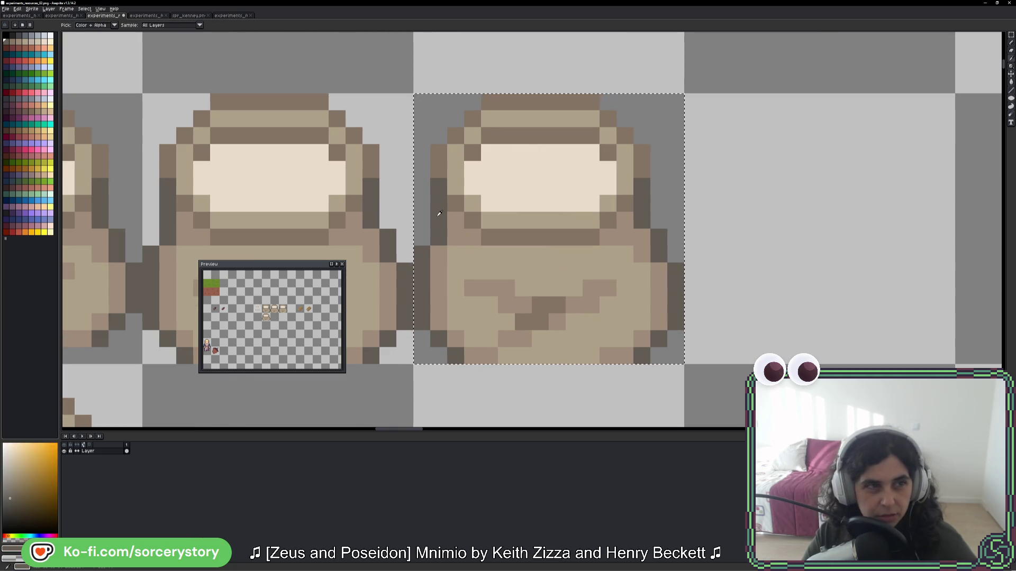
pyautogui.click(19, 111)
pyautogui.click(418, 225)
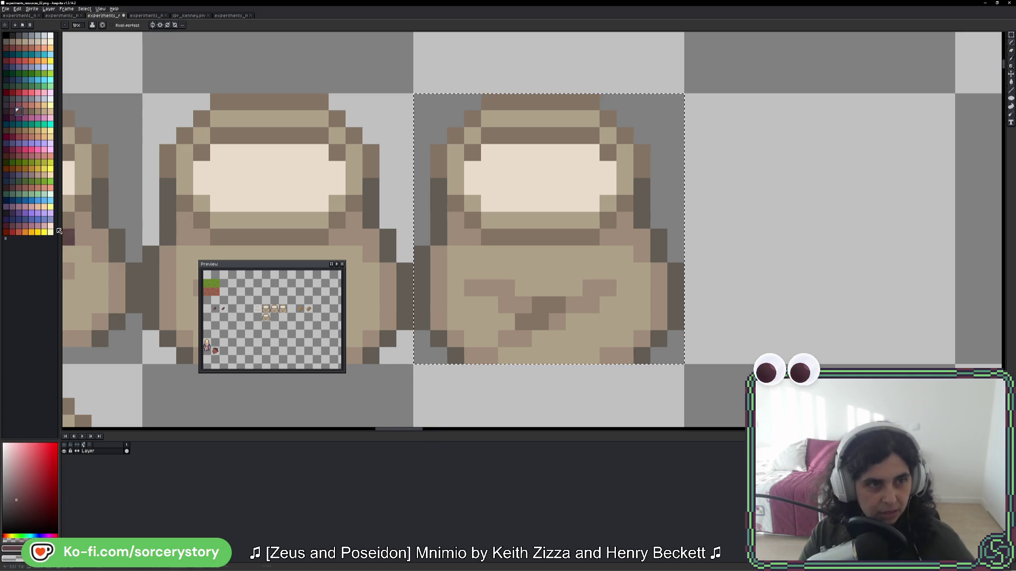
pyautogui.click(439, 188)
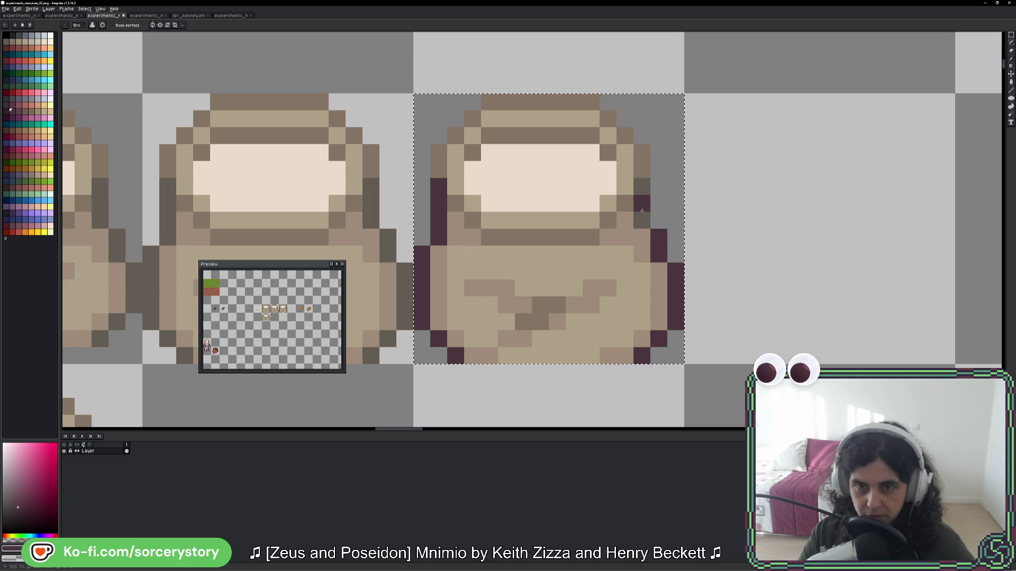
# - Paint the sack's top edge with brown sampled from the canvas, then review the sacks zoomed in and out
pyautogui.press('i')
pyautogui.press('b')
pyautogui.keyDown('alt'); pyautogui.click(439, 156); pyautogui.keyUp('alt')
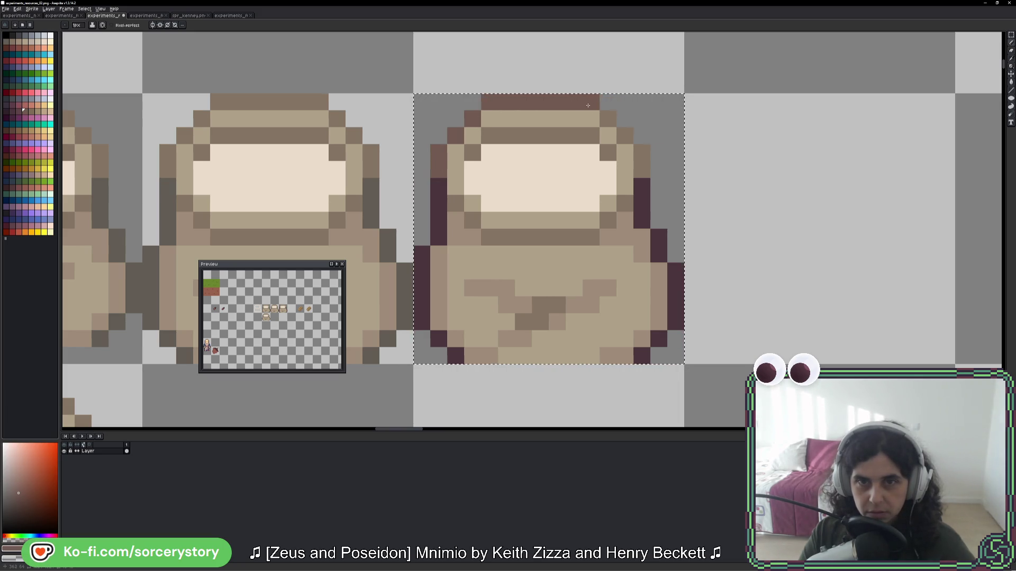
pyautogui.scroll(-5, 642, 171)
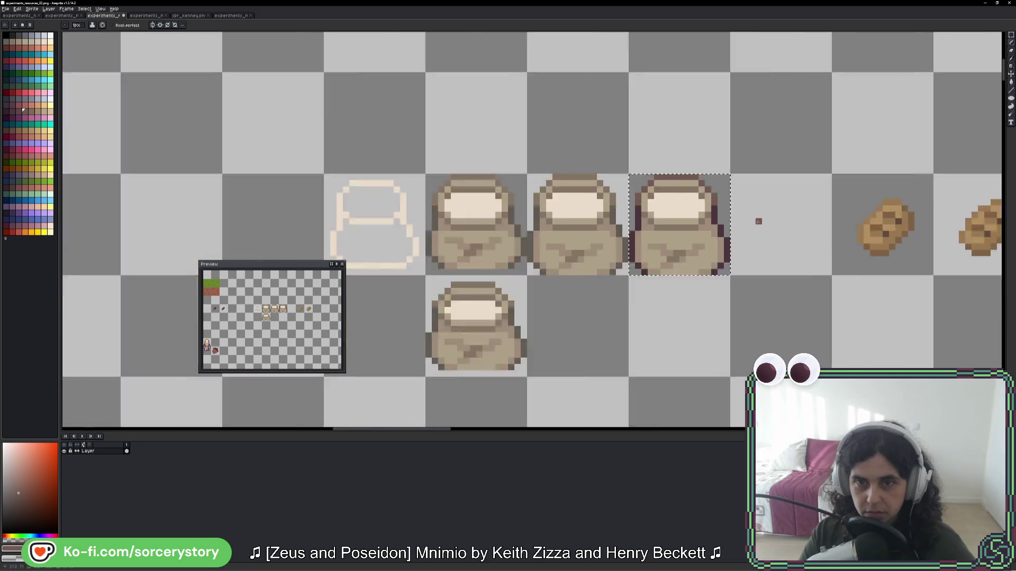
pyautogui.scroll(-3, 765, 230)
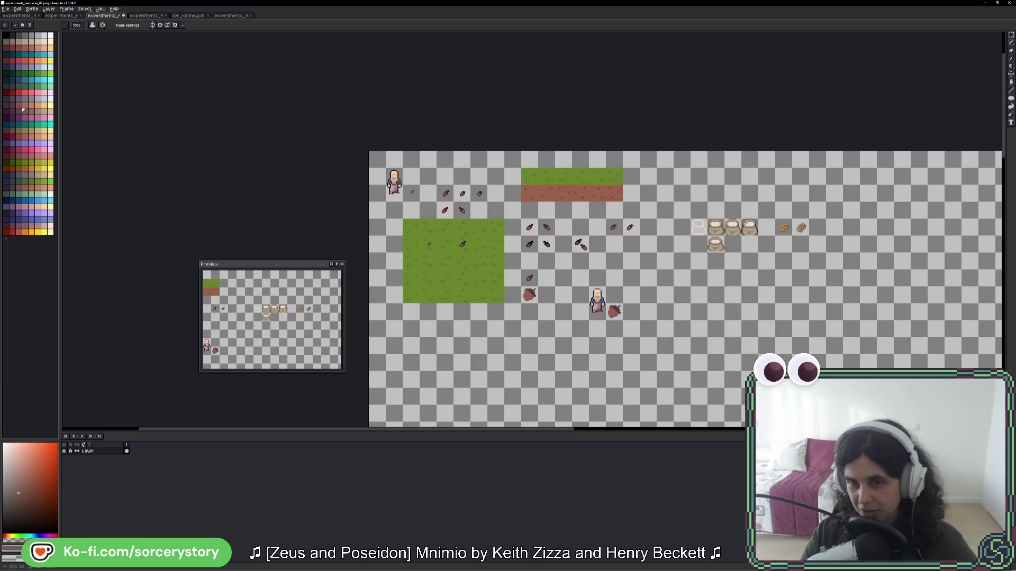
pyautogui.scroll(5, 749, 230)
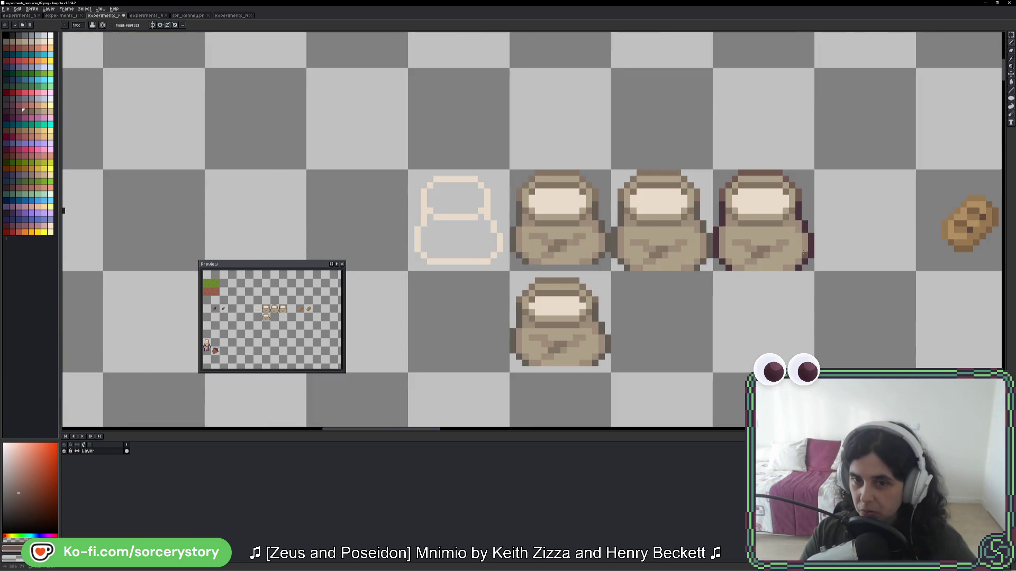
pyautogui.scroll(2, 804, 253)
pyautogui.scroll(-2, 804, 247)
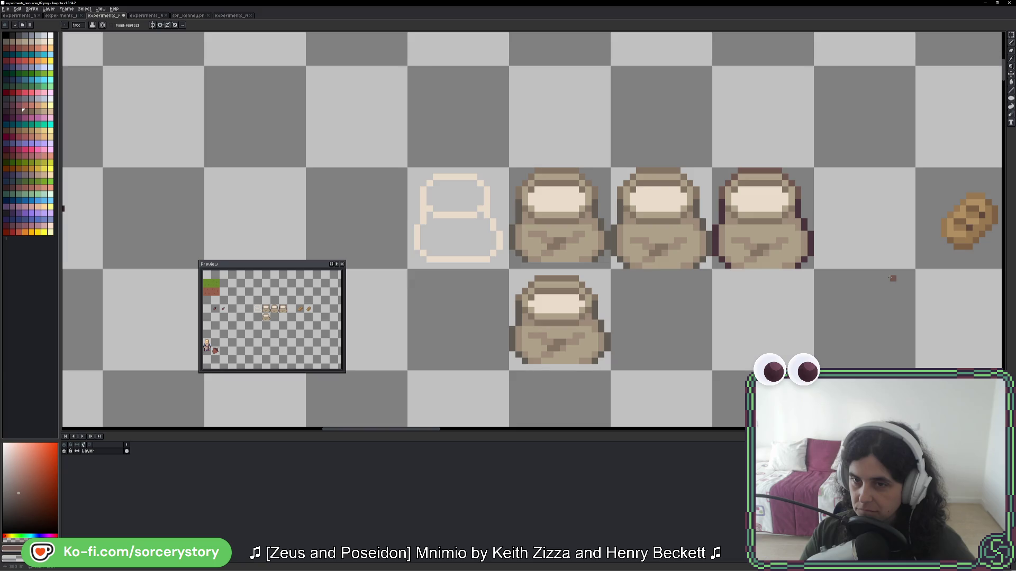
pyautogui.press('i')
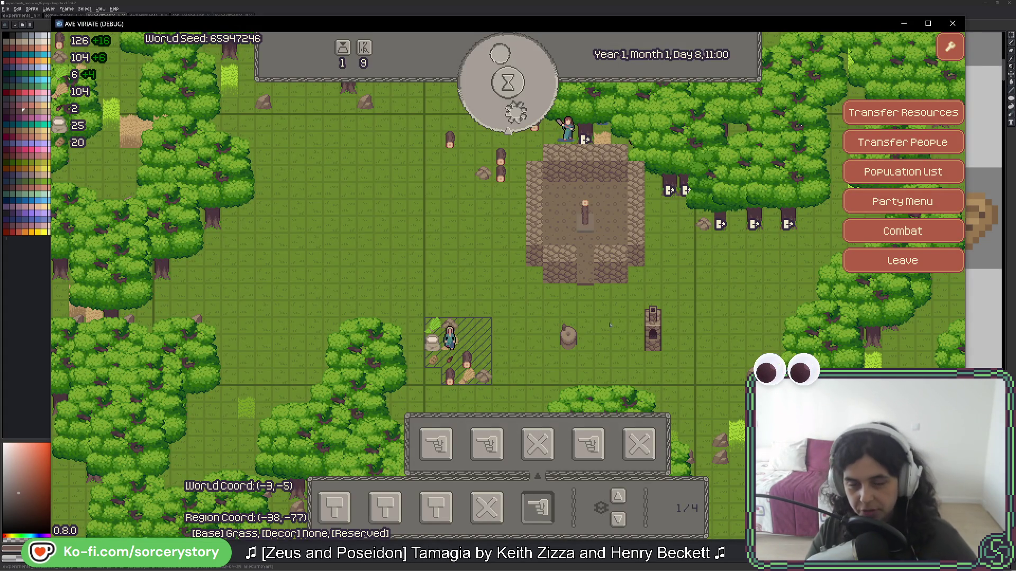
# - Open the entity details of the tall tower, a MINERAL entity at -3, -5, 0
pyautogui.click(602, 248)
pyautogui.click(520, 315)
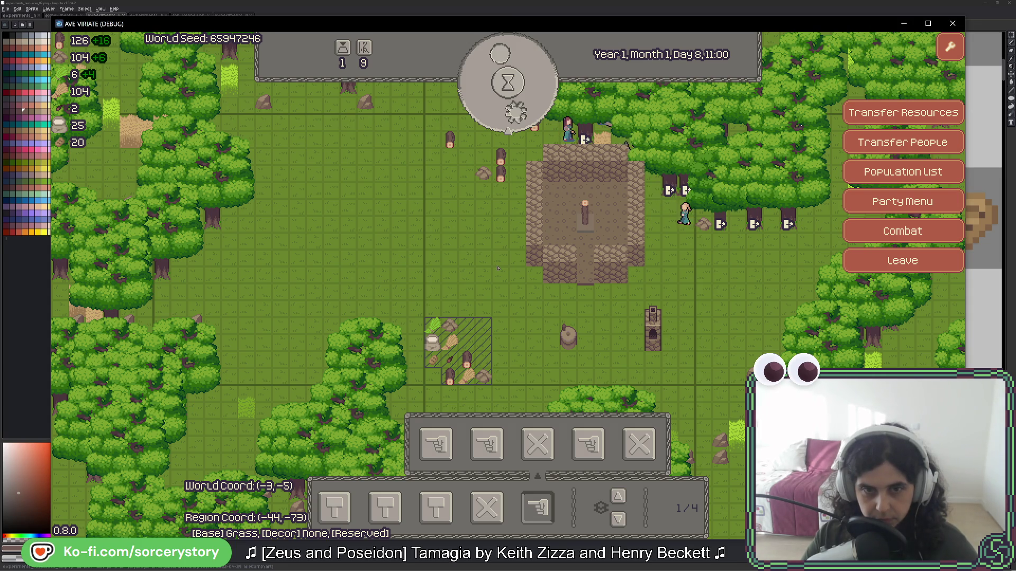
pyautogui.click(652, 334)
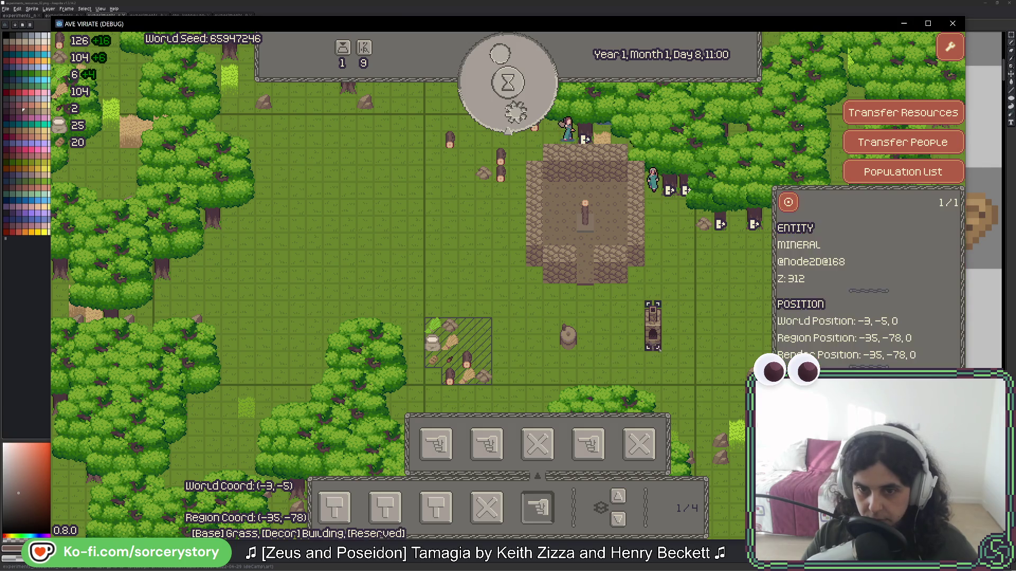
# - Reselect the tall building, pan up over the settlement, and pass hours into the evening
pyautogui.press('d')
pyautogui.click(637, 349)
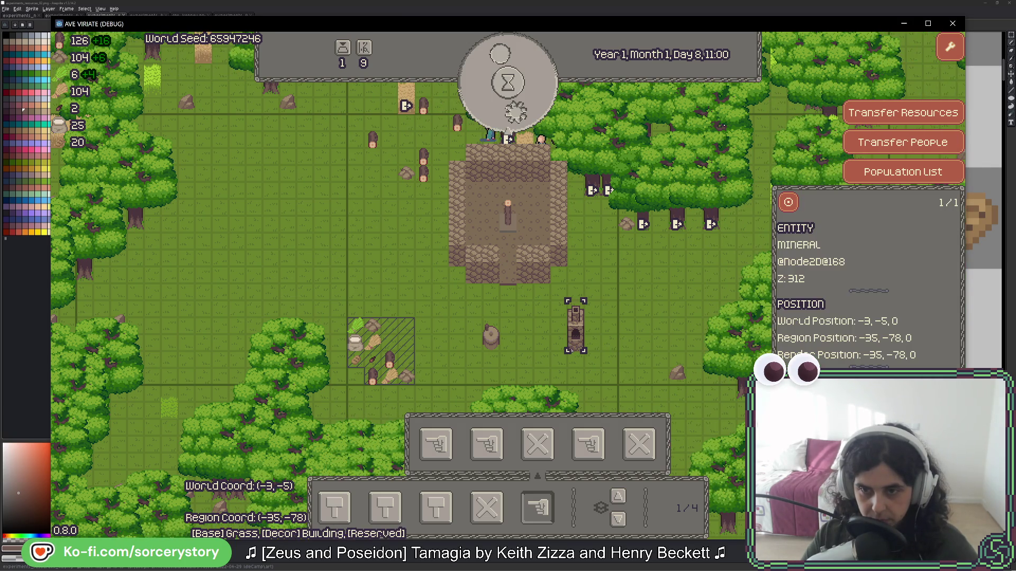
pyautogui.press('s')
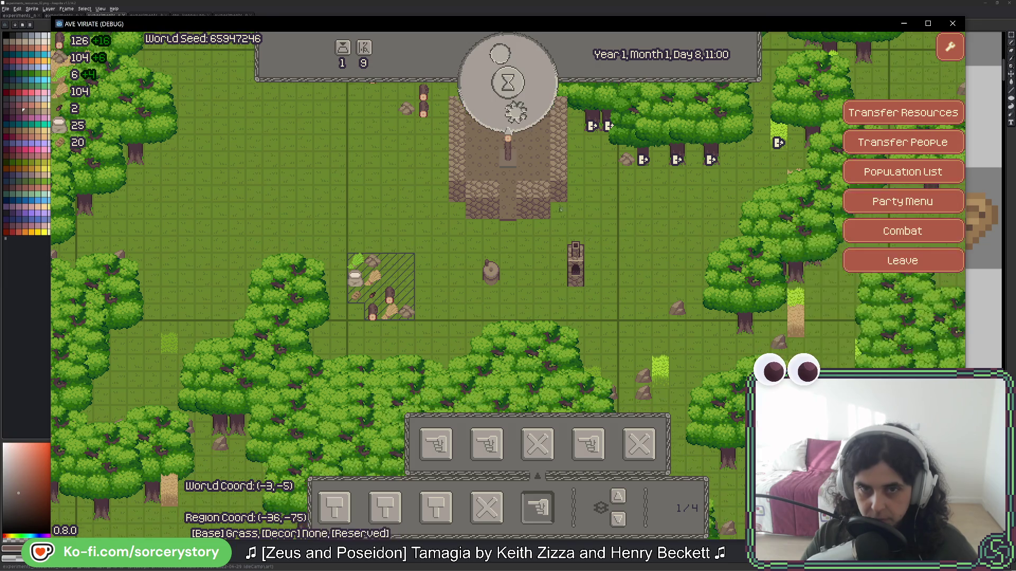
pyautogui.click(521, 109)
pyautogui.click(521, 109)
pyautogui.click(521, 108)
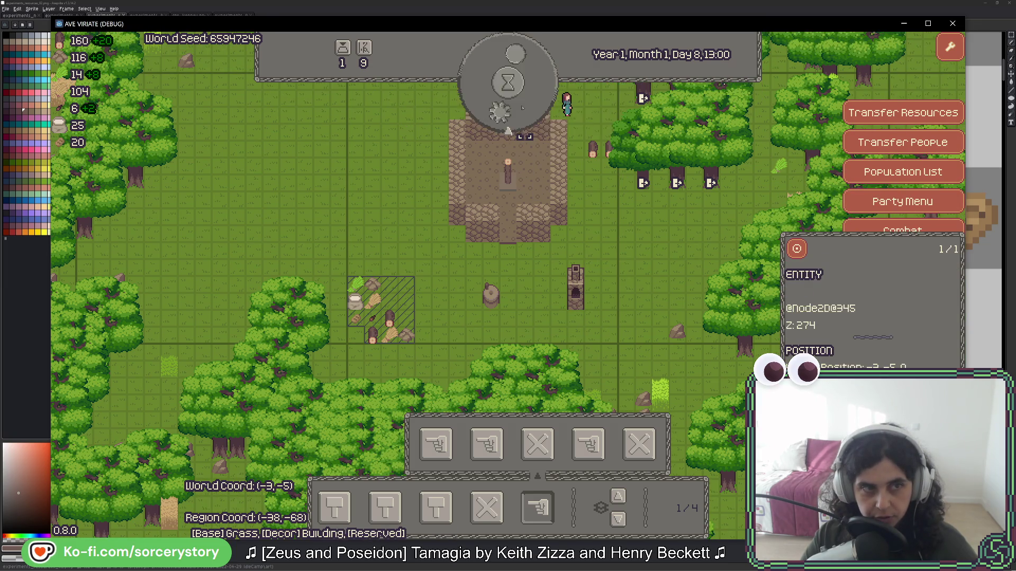
pyautogui.click(521, 109)
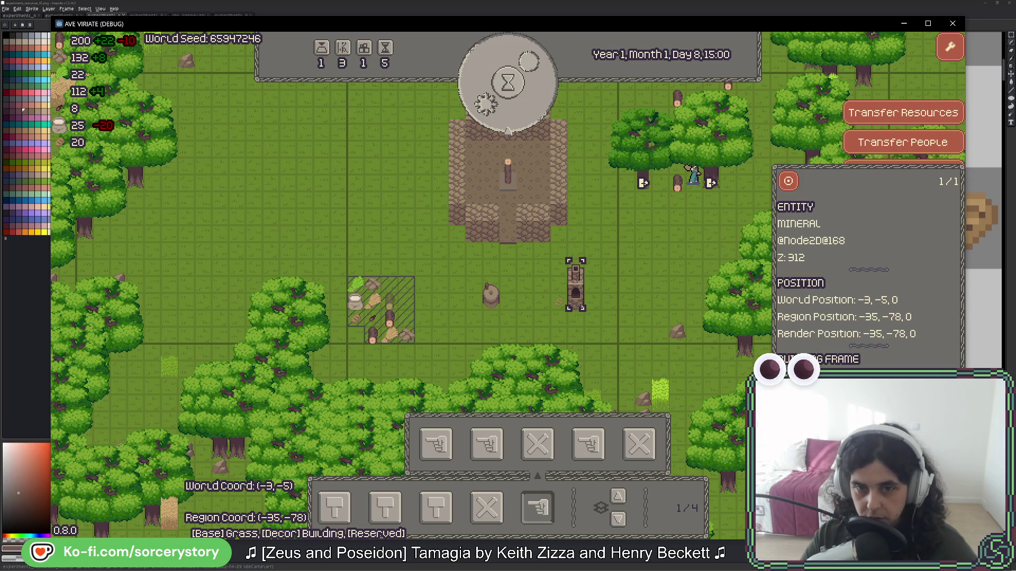
pyautogui.click(518, 116)
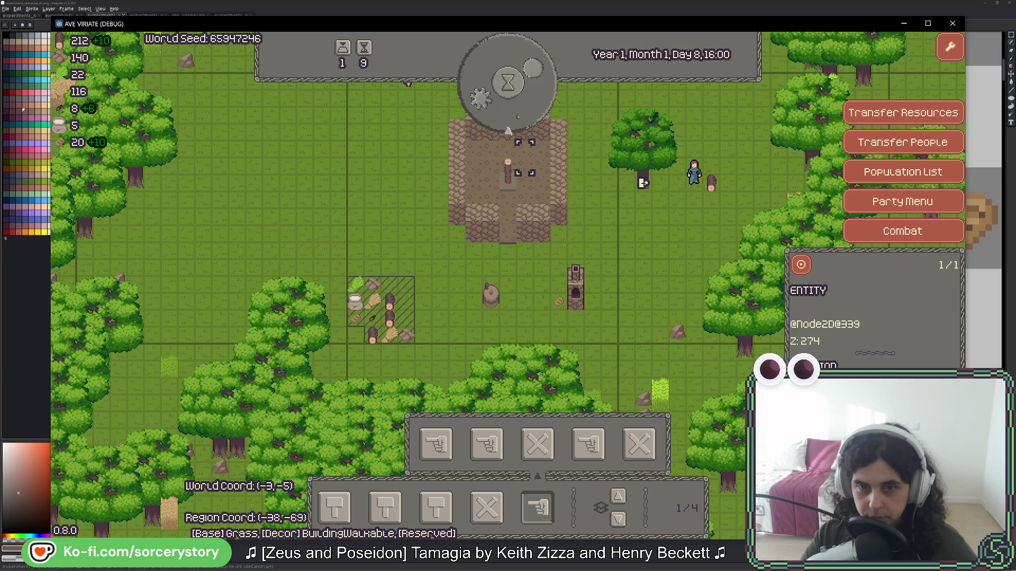
pyautogui.click(518, 117)
pyautogui.click(518, 116)
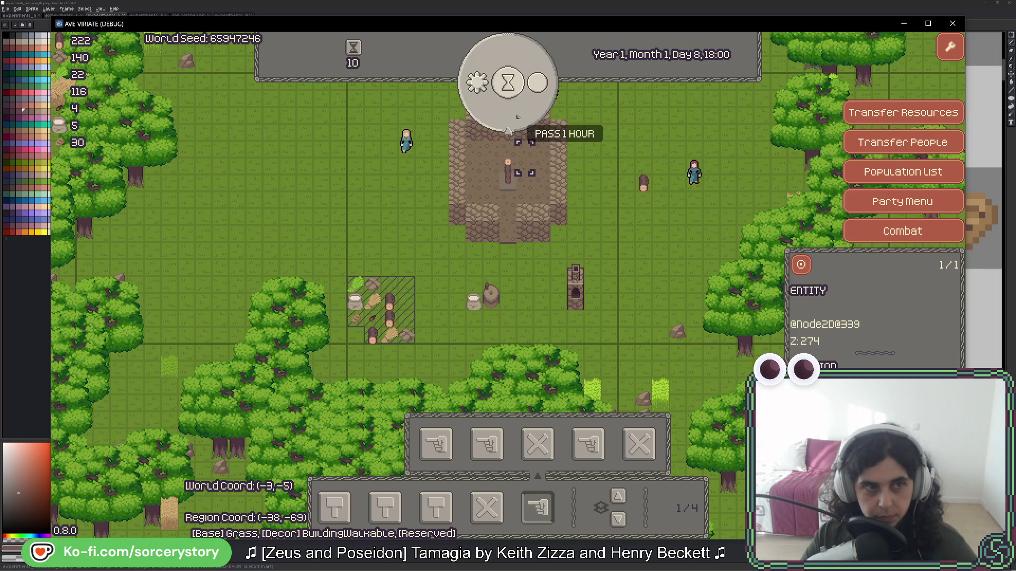
# - Keep passing hours through the night until Day 9, 07:00, then close the inspector
pyautogui.click(517, 116)
pyautogui.click(518, 116)
pyautogui.click(518, 117)
pyautogui.click(518, 116)
pyautogui.click(517, 117)
pyautogui.click(518, 117)
pyautogui.click(517, 117)
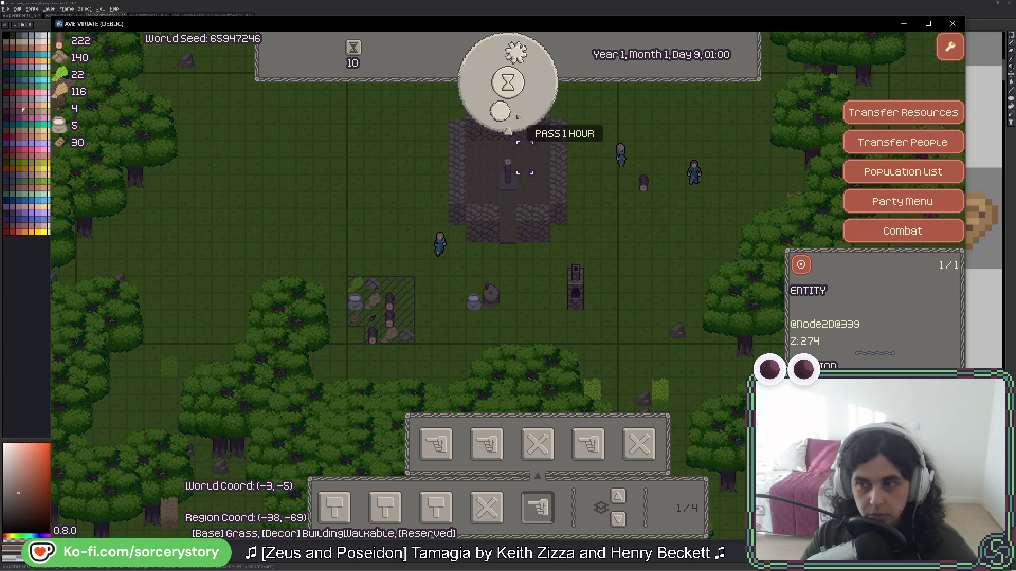
pyautogui.click(518, 117)
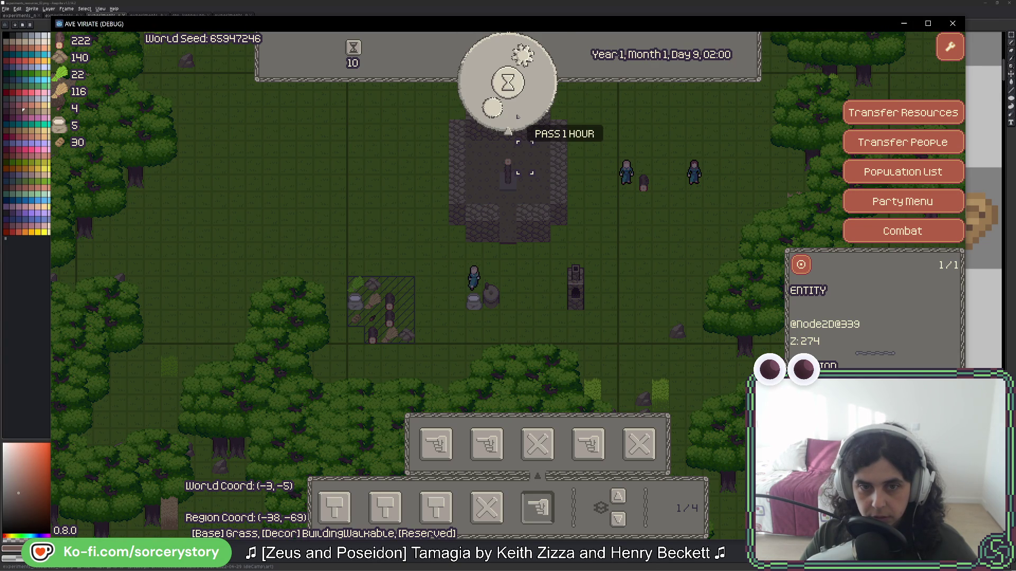
pyautogui.click(518, 117)
pyautogui.click(518, 117)
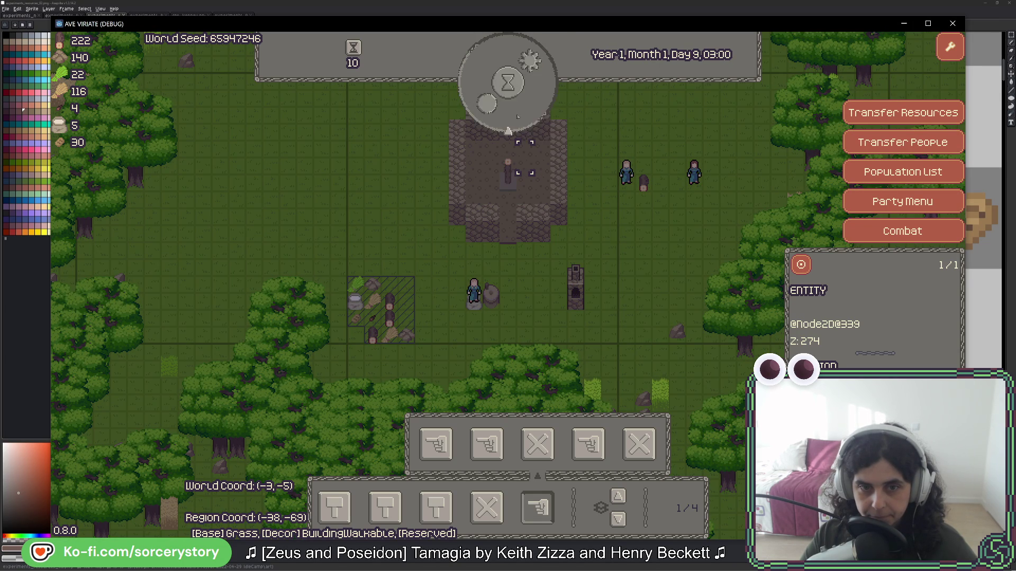
pyautogui.click(518, 116)
pyautogui.click(518, 117)
pyautogui.click(517, 116)
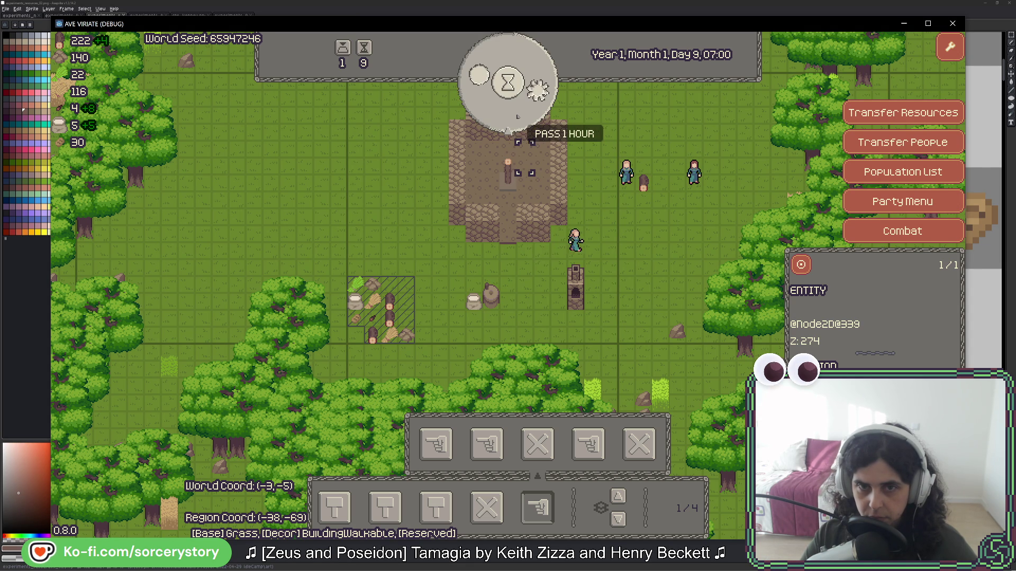
pyautogui.press('Escape')
# - Pan around the map and briefly inspect a villager's stats
pyautogui.press('w')
pyautogui.press('d')
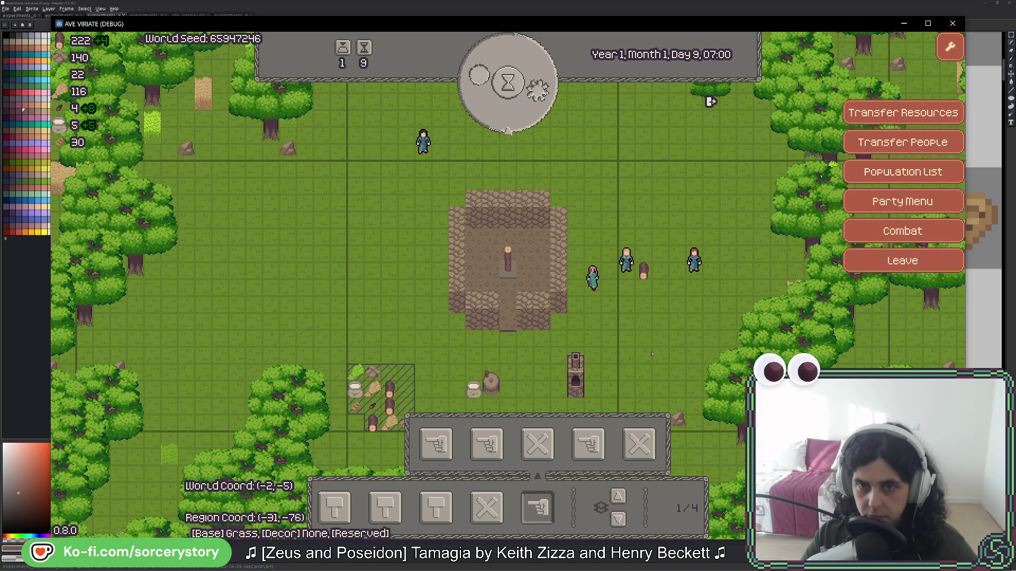
pyautogui.press('w')
pyautogui.press('d')
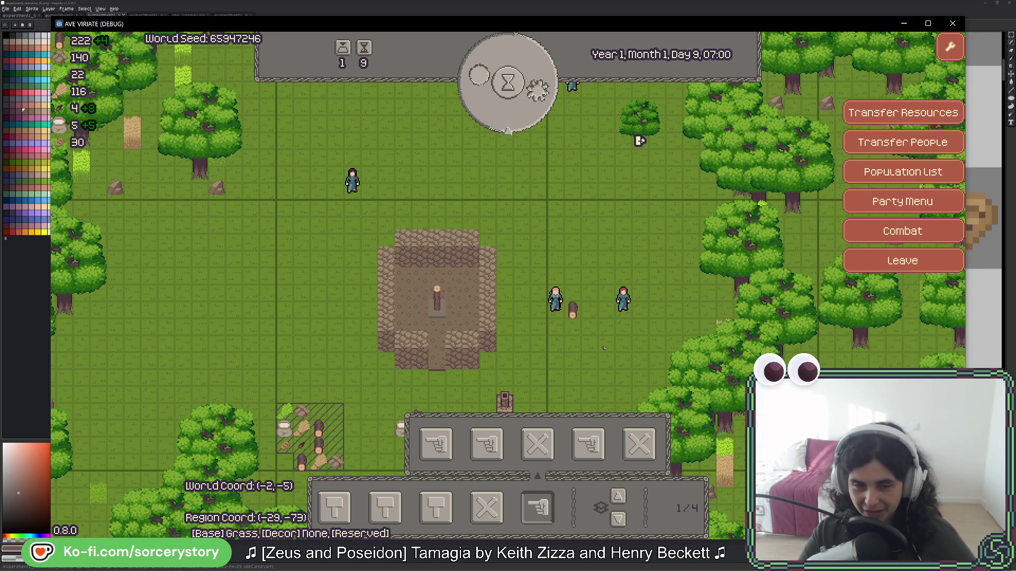
pyautogui.press('w')
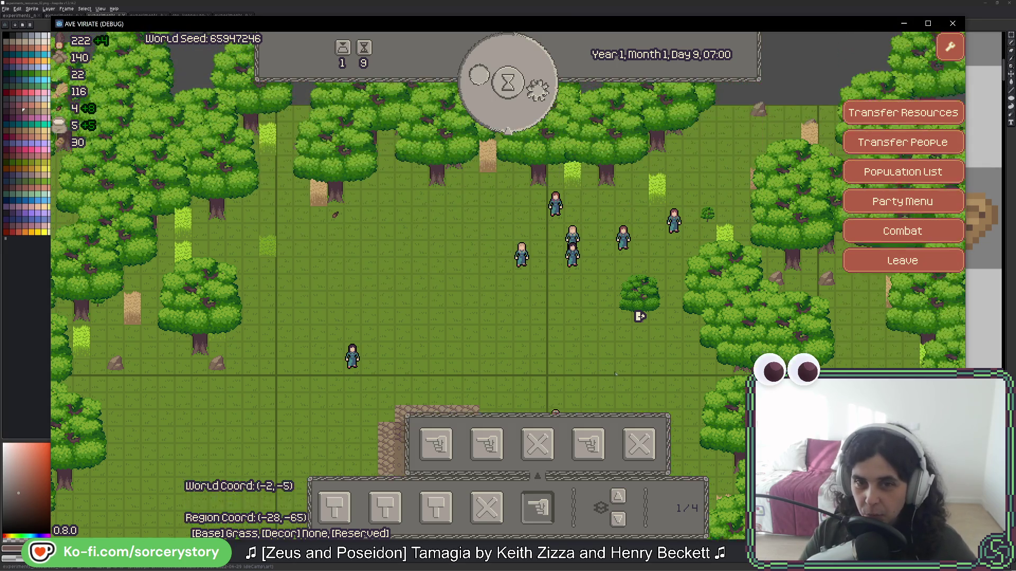
pyautogui.press('s')
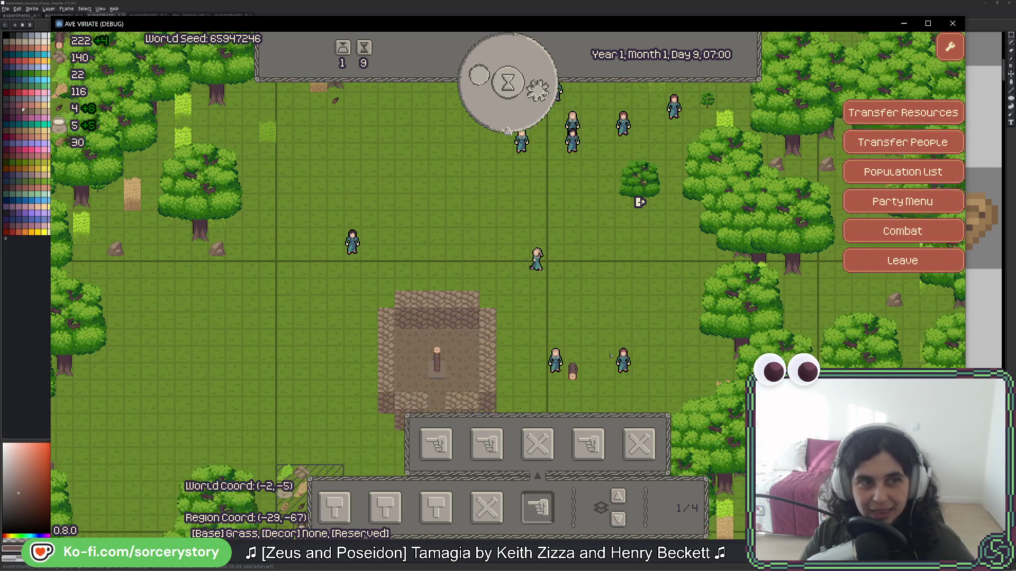
pyautogui.press('s')
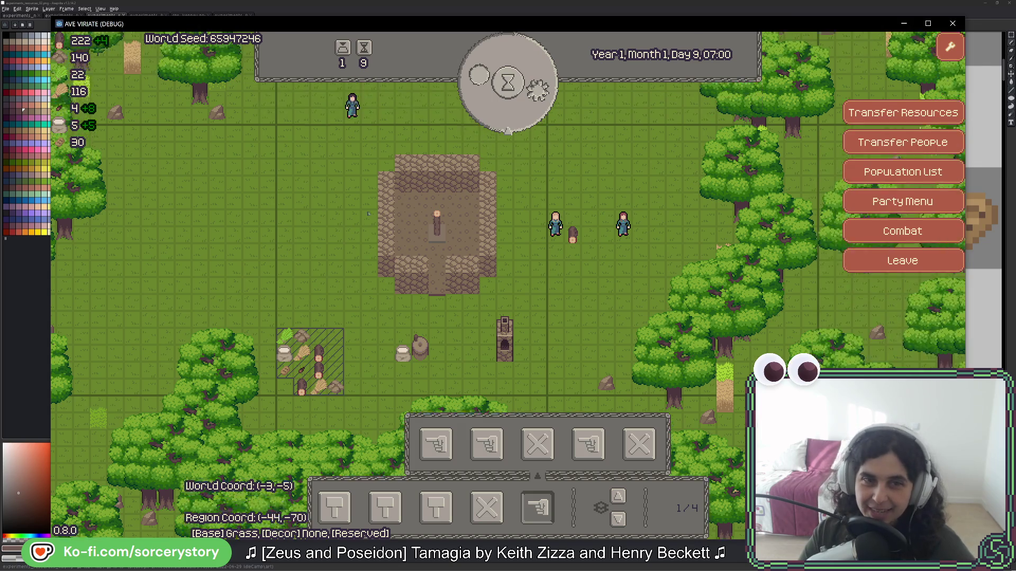
pyautogui.press('w')
pyautogui.click(469, 290)
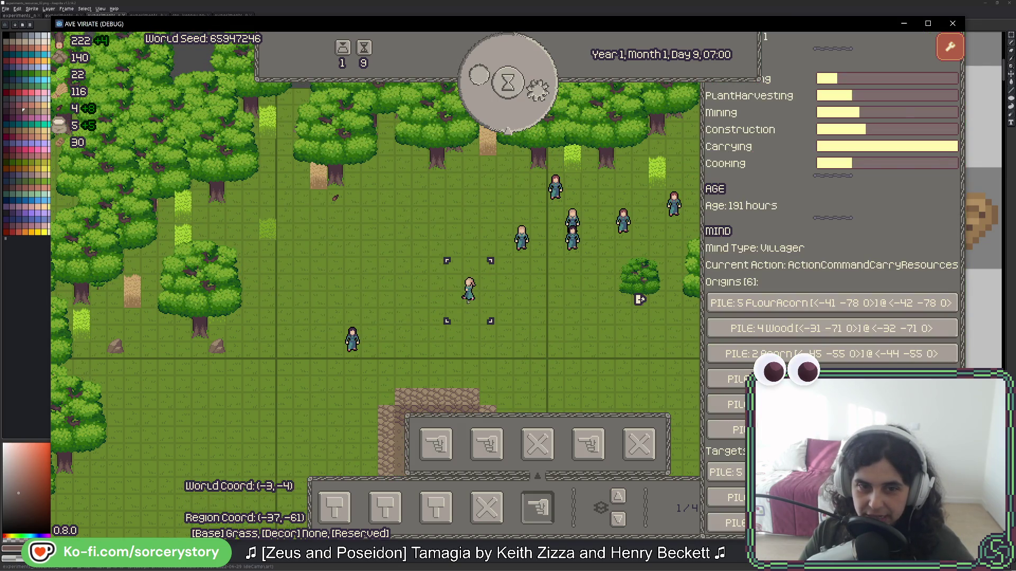
pyautogui.click(481, 300)
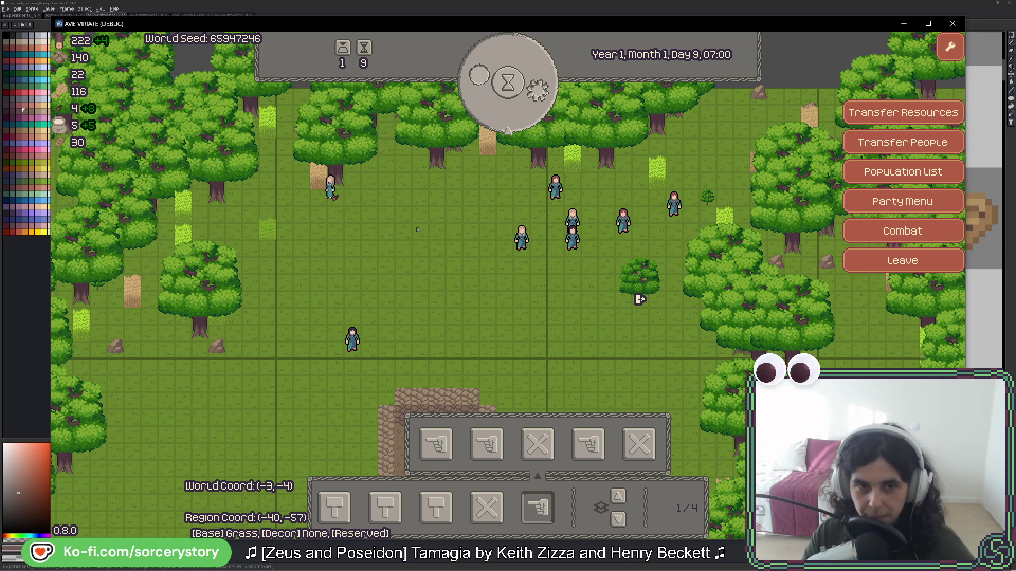
# - Select a tree and advance the clock to Day 9, 14:00
pyautogui.press('a')
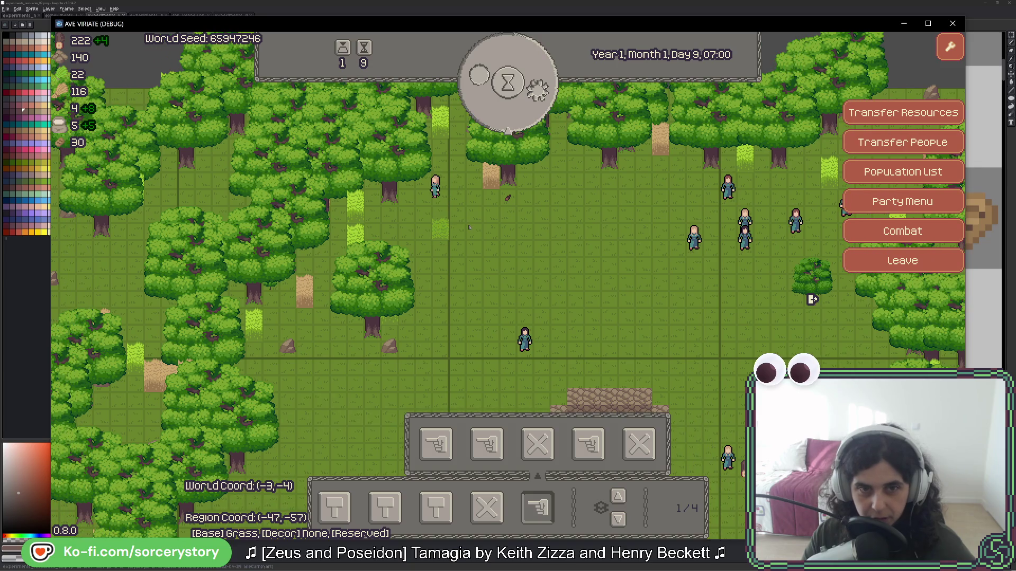
pyautogui.click(294, 171)
pyautogui.press('a')
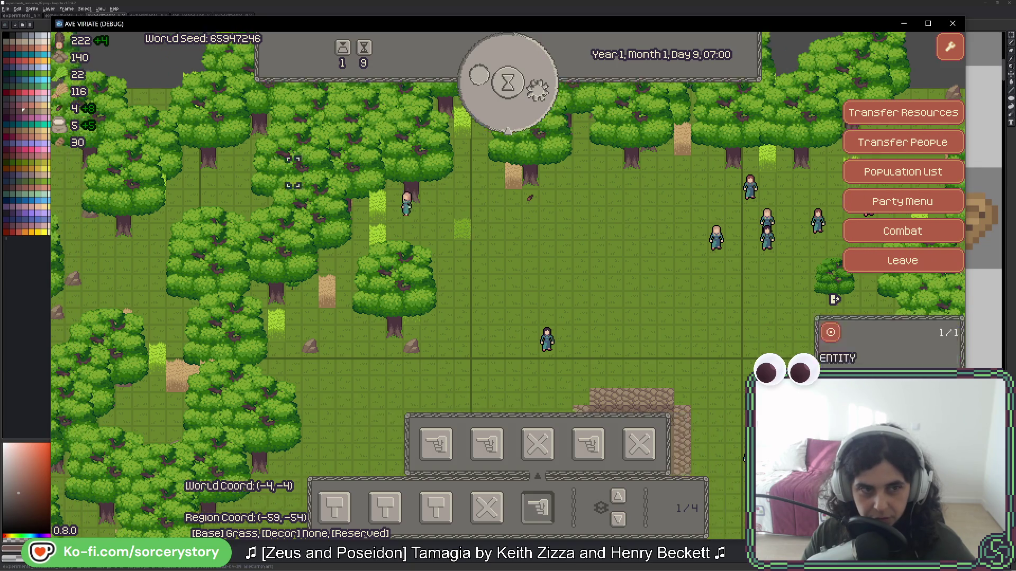
pyautogui.click(507, 84)
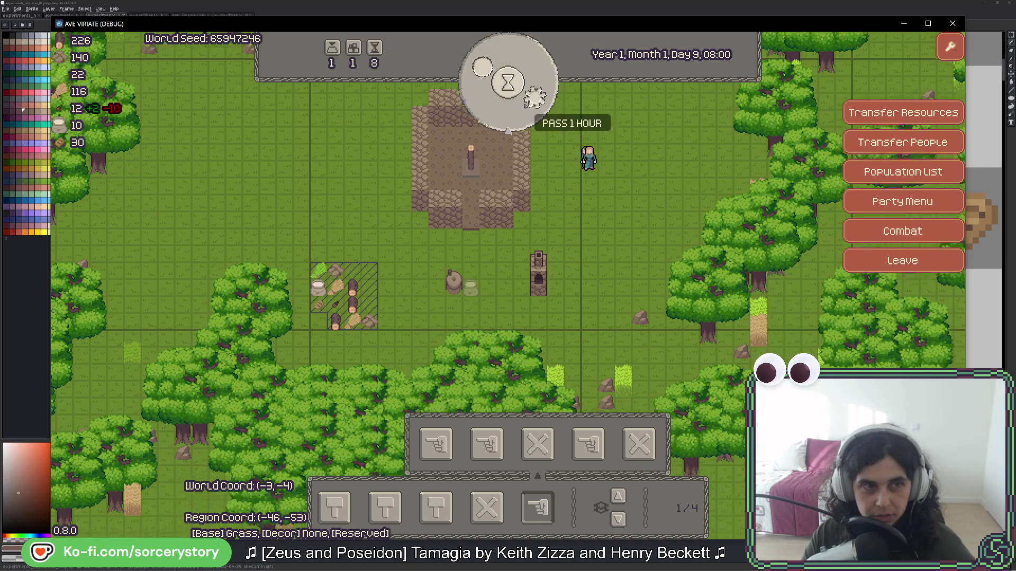
pyautogui.click(508, 84)
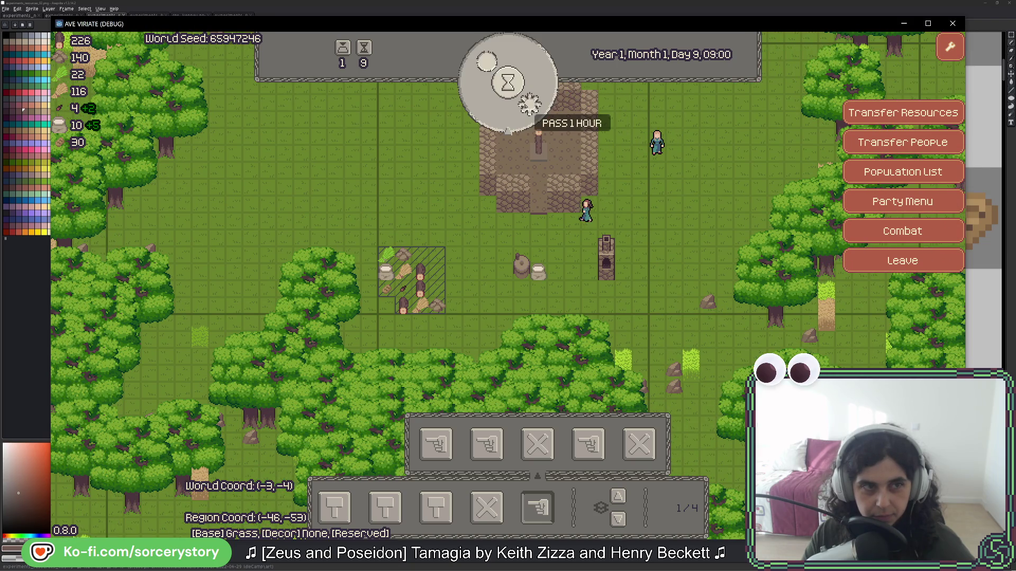
pyautogui.click(508, 83)
pyautogui.click(526, 106)
pyautogui.click(525, 106)
pyautogui.click(525, 106)
pyautogui.click(526, 106)
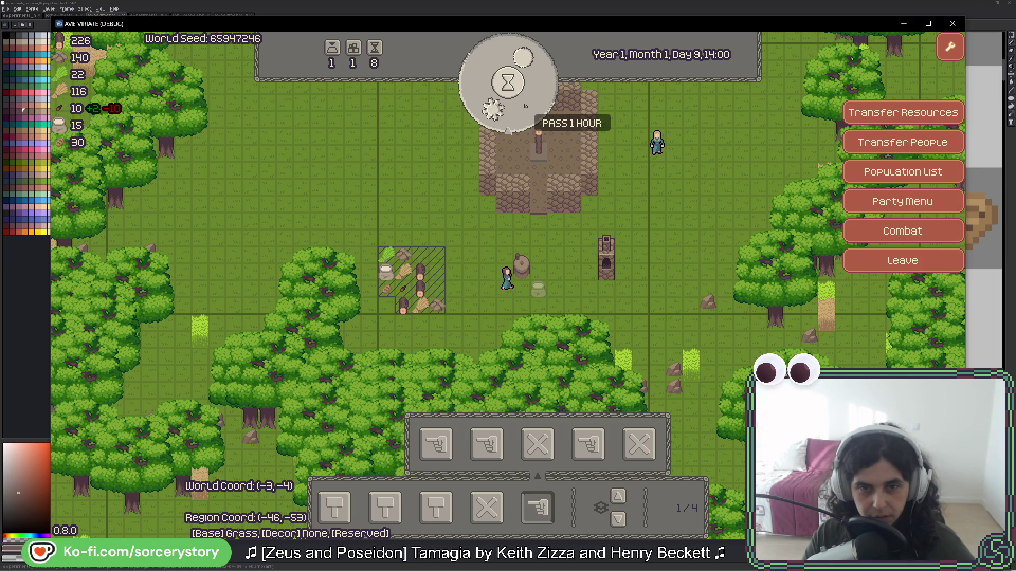
# - Check the FlourAcorn pile's details, then show villager Character3 and its skills
pyautogui.click(539, 289)
pyautogui.click(539, 288)
pyautogui.click(538, 288)
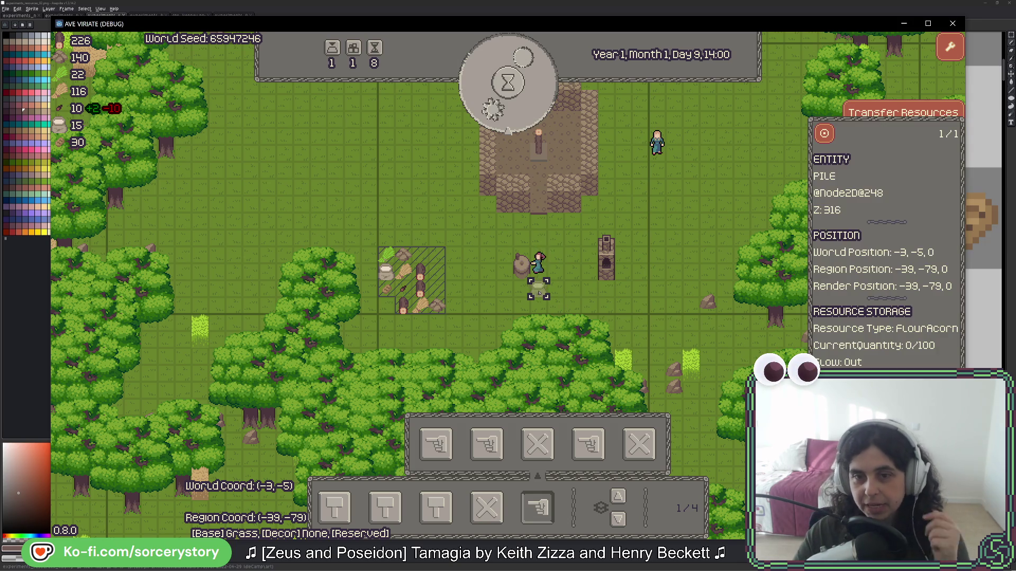
pyautogui.click(539, 291)
pyautogui.click(539, 291)
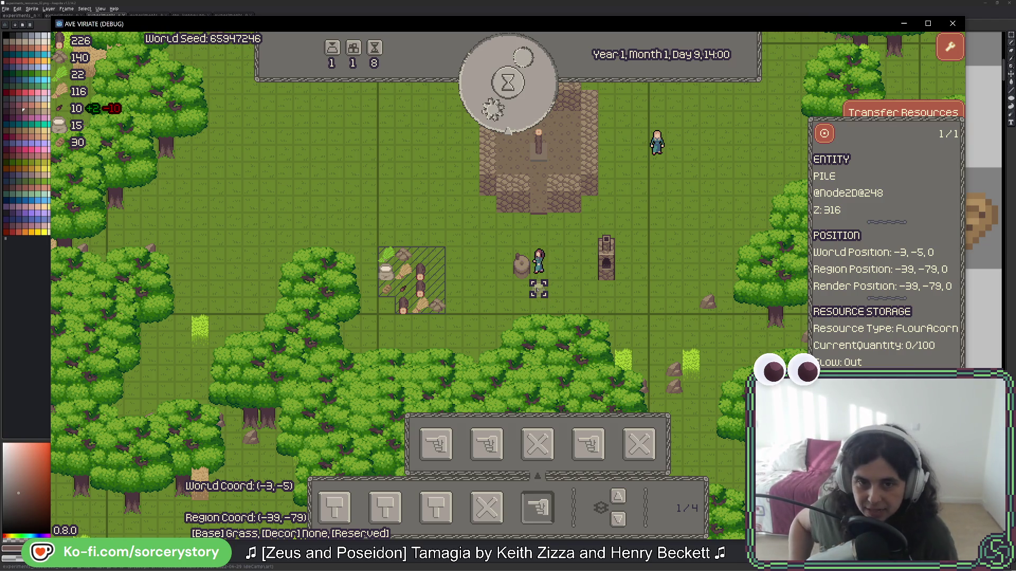
pyautogui.click(540, 259)
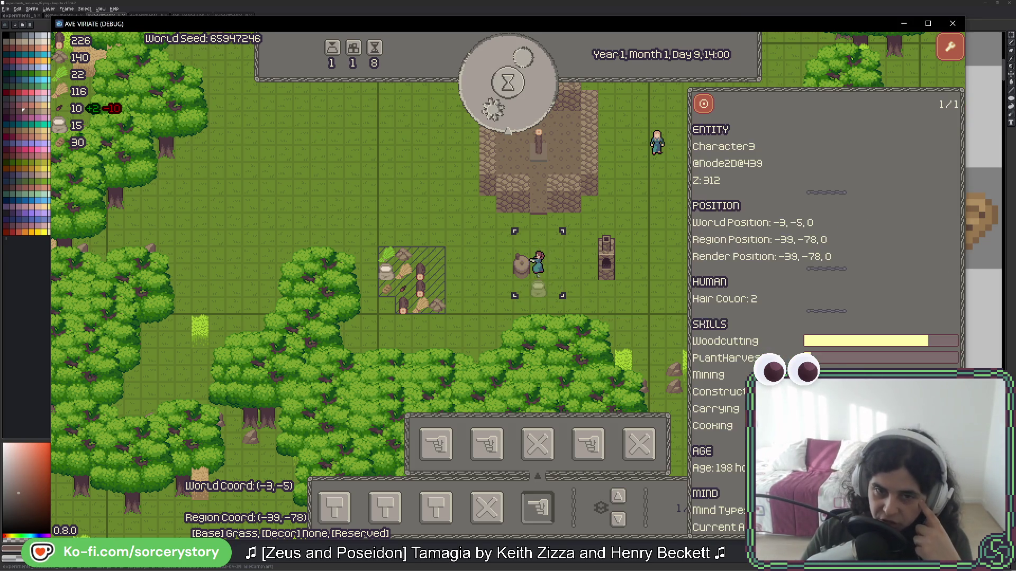
# - Advance the clock hour by hour from Day 9 14:00 through the evening and night
pyautogui.click(507, 130)
pyautogui.click(513, 112)
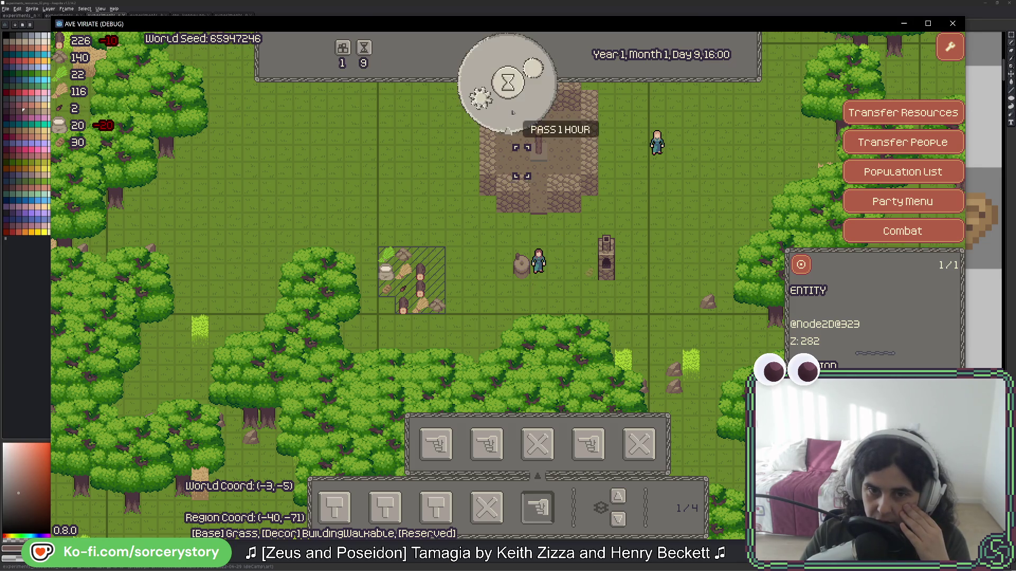
pyautogui.click(512, 112)
pyautogui.click(513, 112)
pyautogui.click(513, 112)
pyautogui.click(513, 112)
pyautogui.click(513, 112)
pyautogui.click(512, 112)
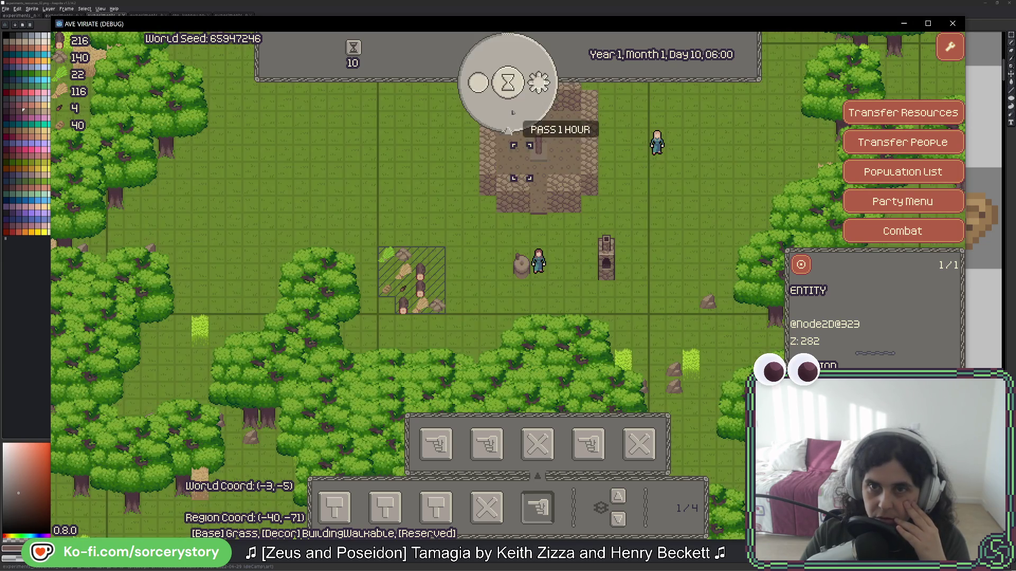
pyautogui.click(513, 112)
pyautogui.click(513, 112)
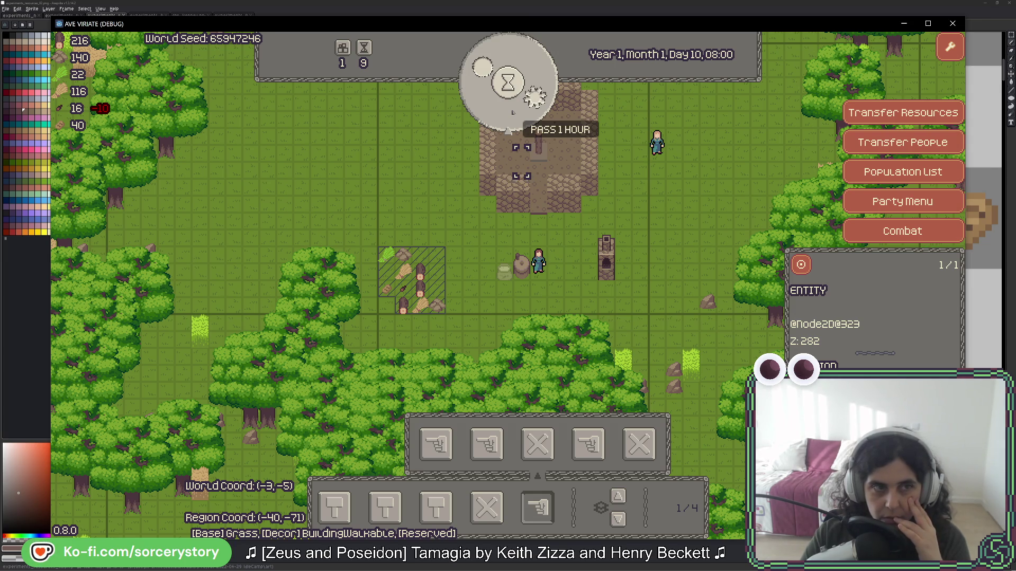
# - Keep advancing through Day 10 until the clock reads 17:00
pyautogui.click(512, 112)
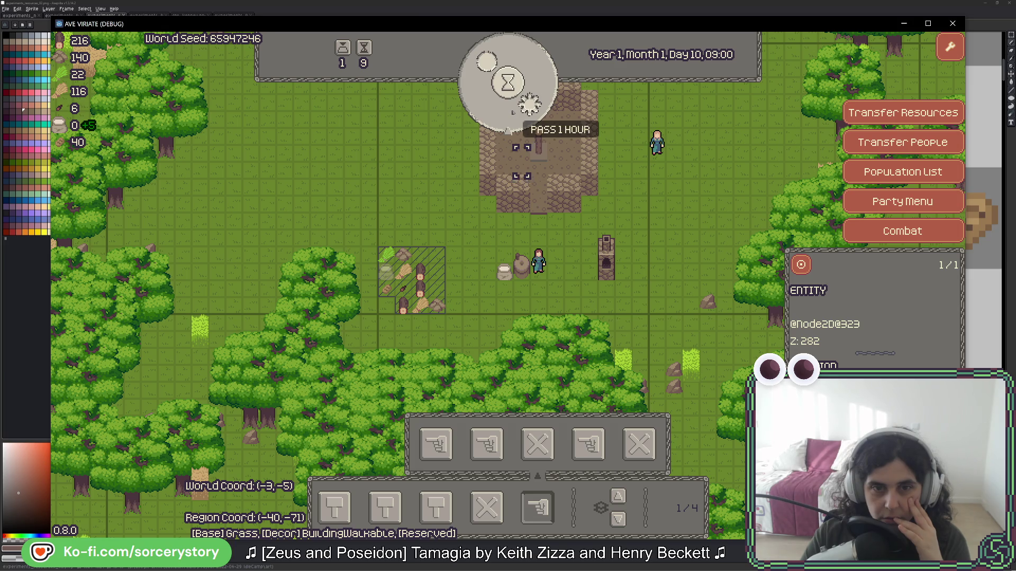
pyautogui.click(513, 112)
pyautogui.click(509, 113)
pyautogui.click(509, 113)
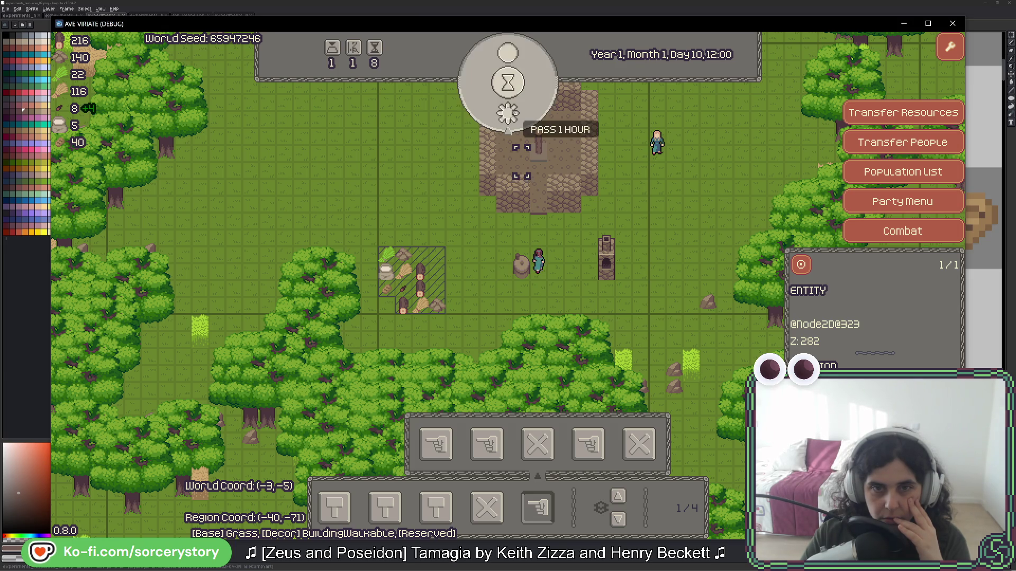
pyautogui.click(509, 114)
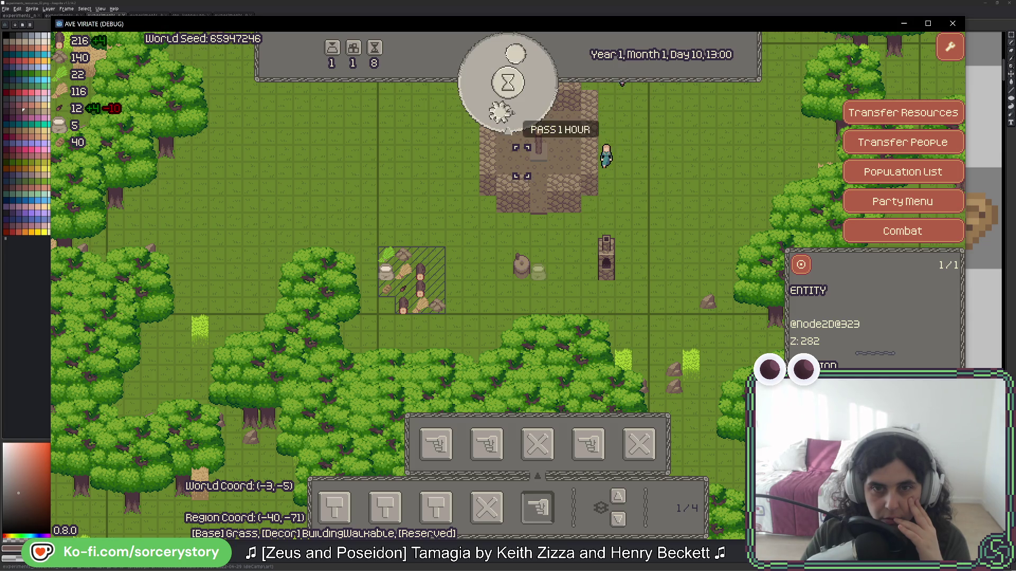
pyautogui.click(513, 112)
pyautogui.click(512, 112)
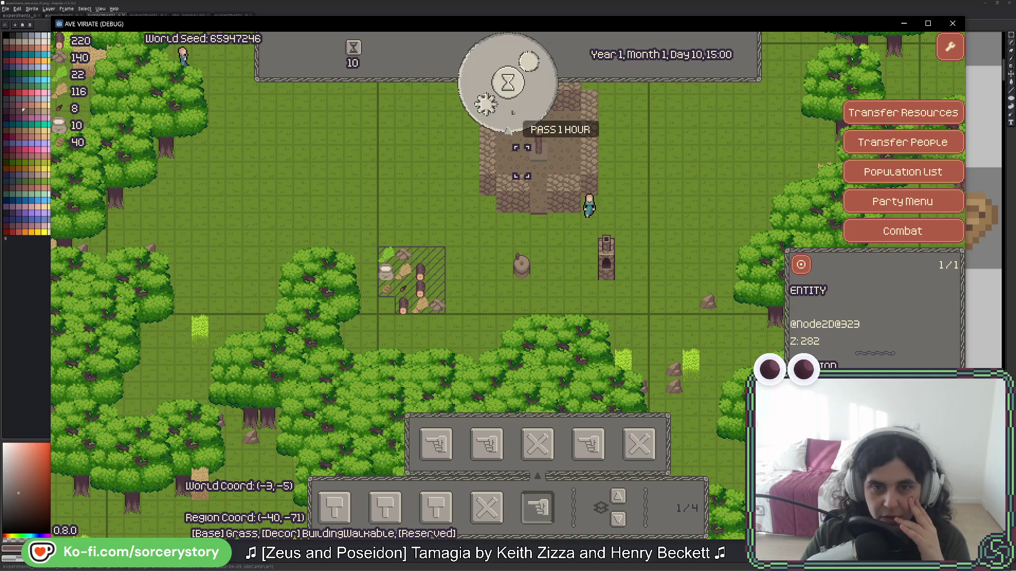
pyautogui.click(512, 112)
pyautogui.click(513, 112)
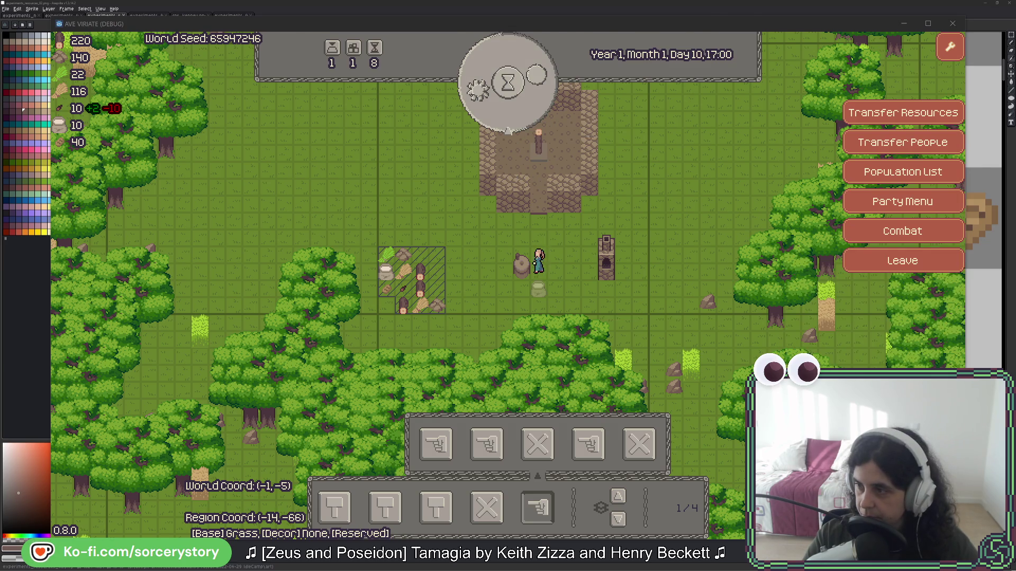
pyautogui.hotkey('alt', 'Tab')
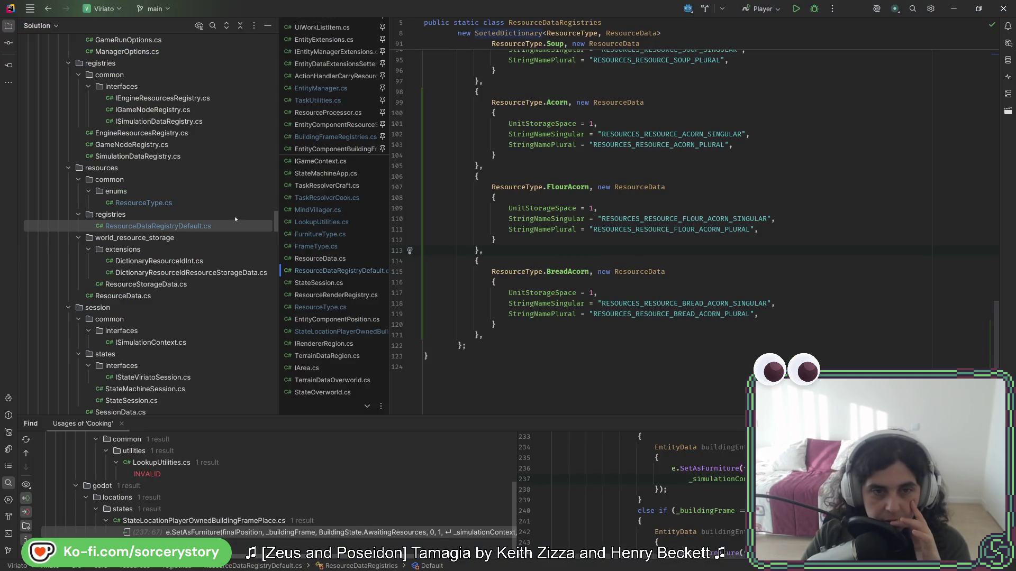
# - Search the project for 'drop' and jump to DropResources in TaskUtilities.cs
pyautogui.click(657, 169)
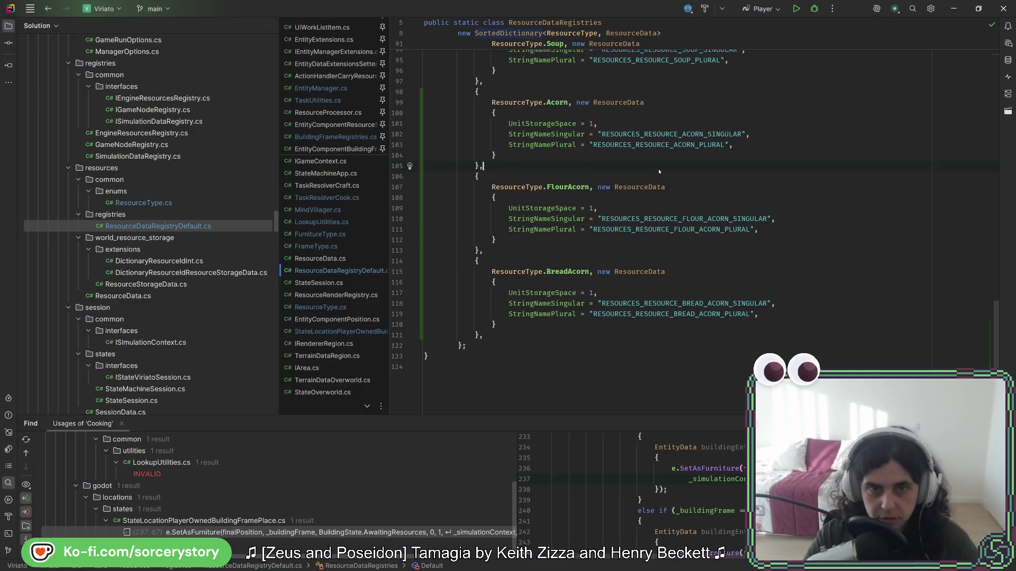
pyautogui.hotkey('ctrl', 't')
pyautogui.write('drop')
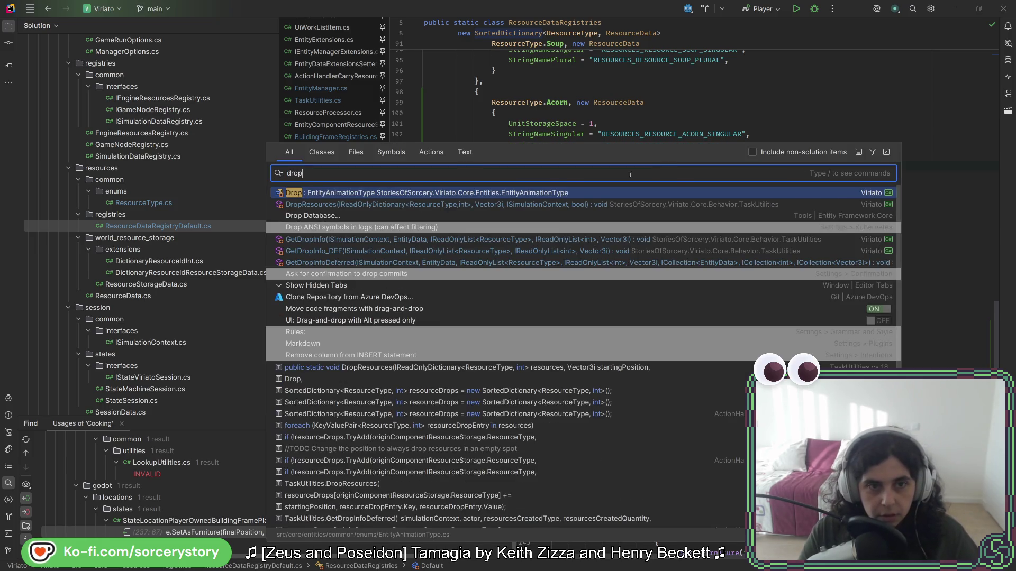
pyautogui.click(335, 208)
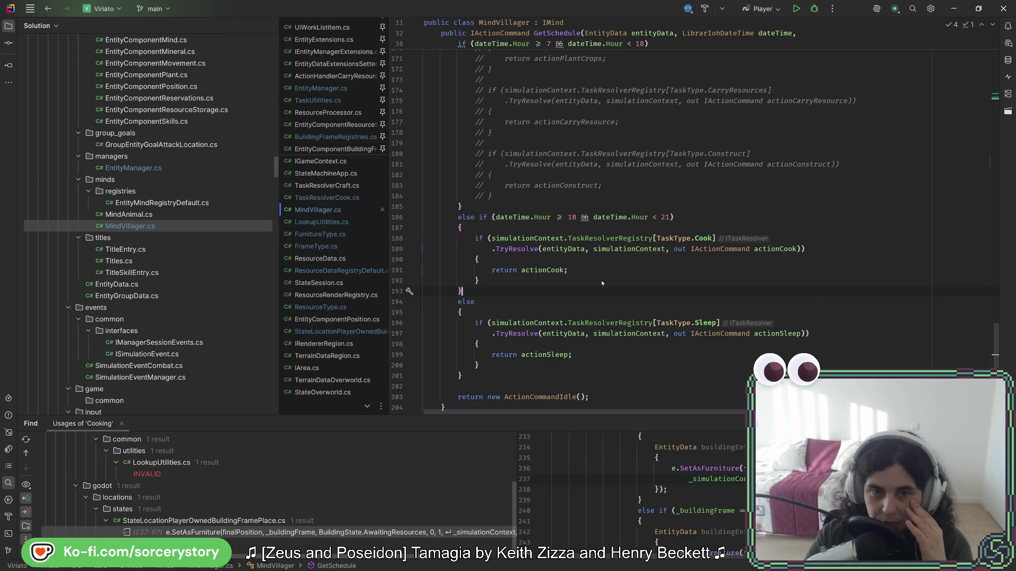
pyautogui.scroll(15, 596, 300)
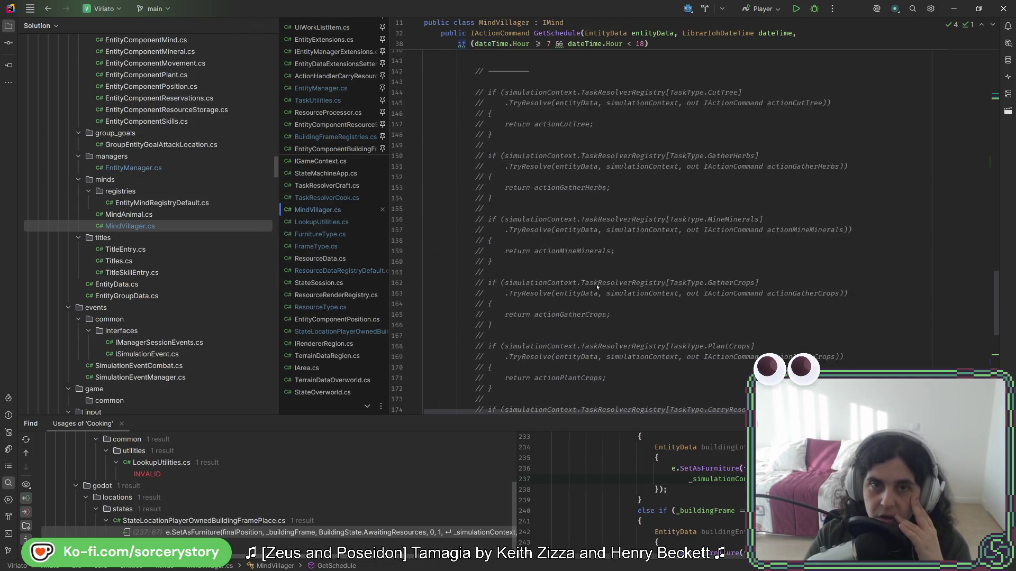
pyautogui.scroll(-15, 595, 281)
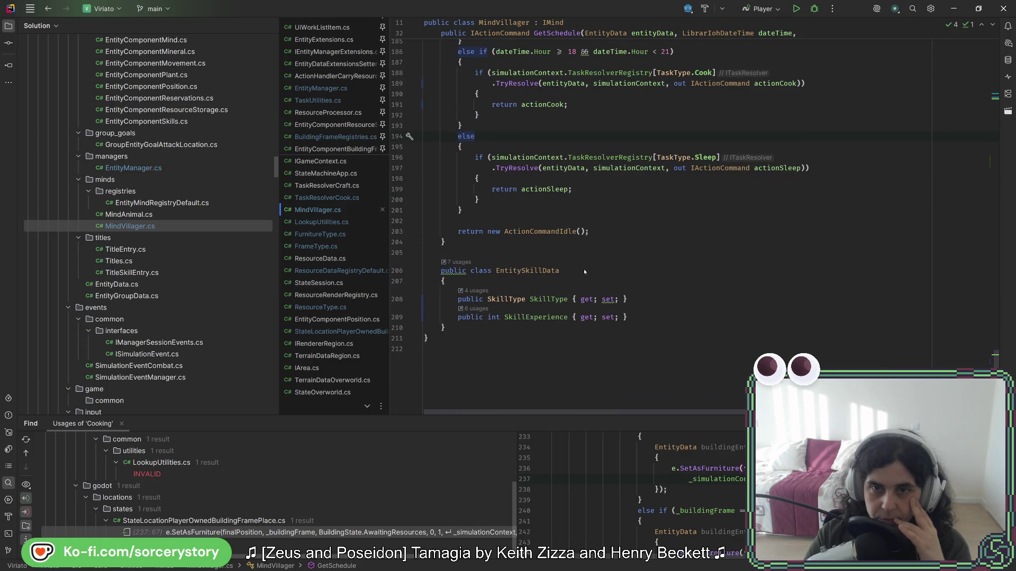
pyautogui.moveTo(551, 236)
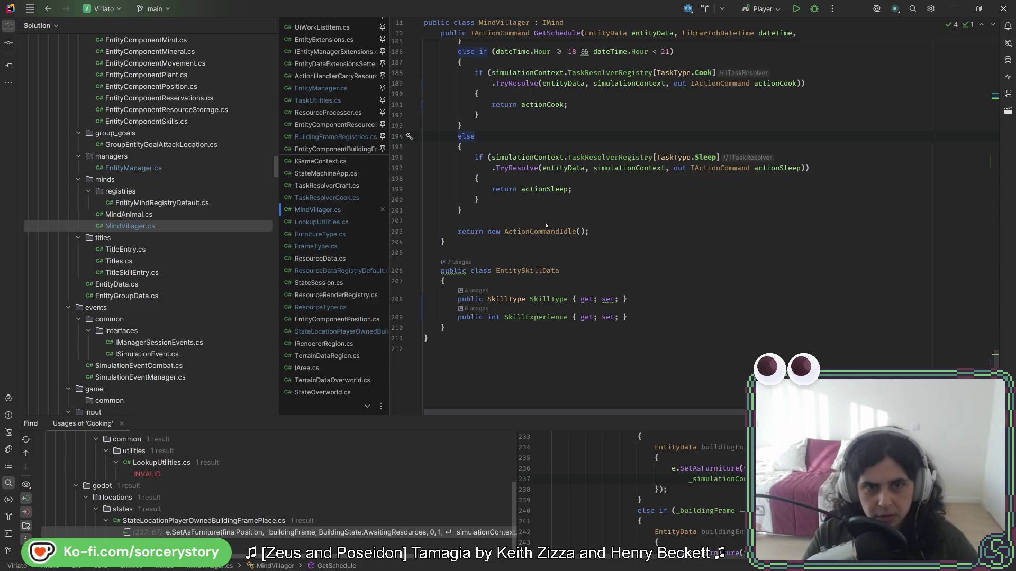
pyautogui.press('shift')
pyautogui.press('shift')
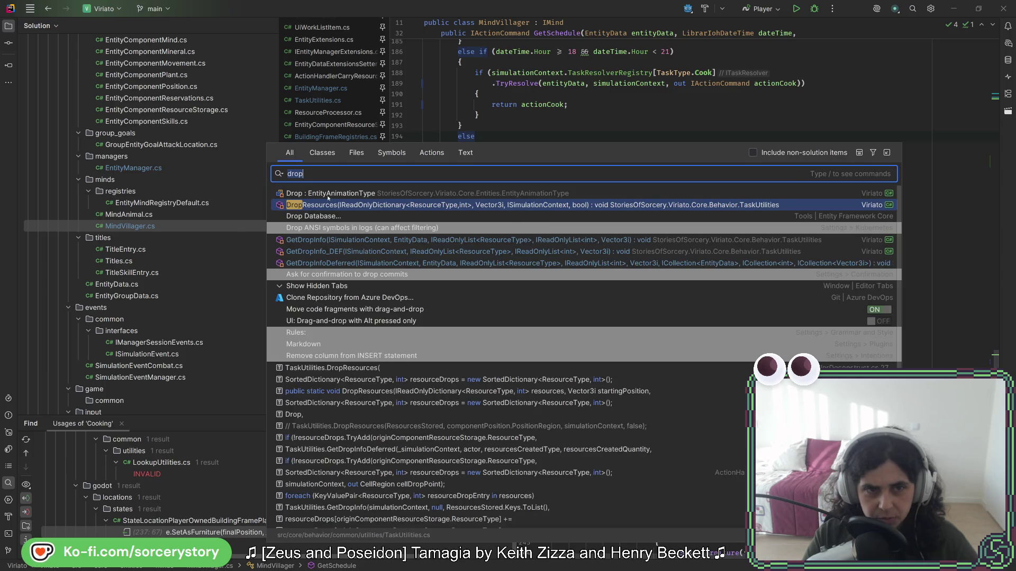
pyautogui.click(333, 207)
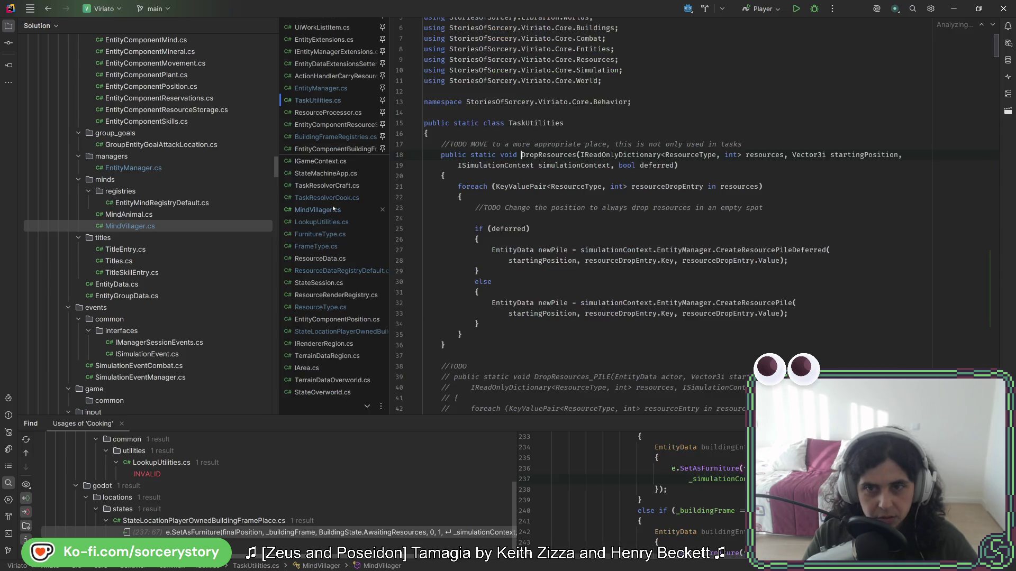
# - Scroll to GetDropInfo's neighbour loop and select entityLookup.Count in its if condition
pyautogui.scroll(-20, 560, 252)
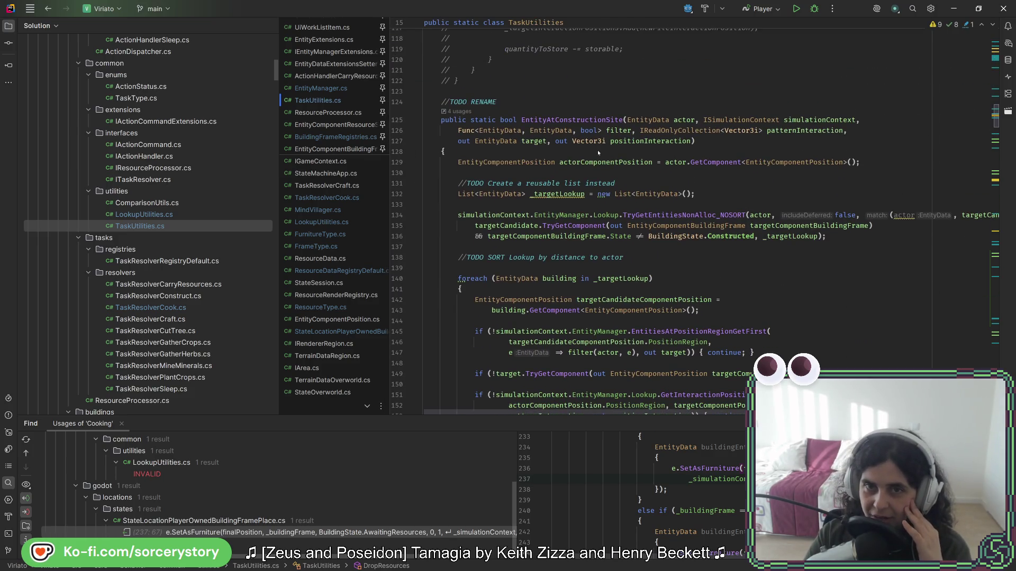
pyautogui.scroll(-11, 589, 144)
pyautogui.scroll(2, 589, 144)
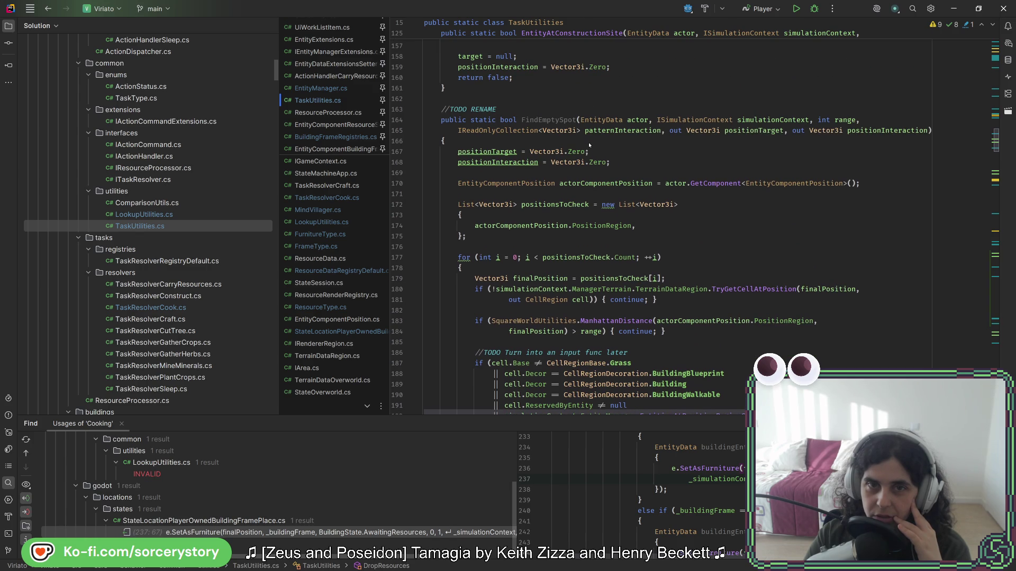
pyautogui.scroll(-13, 561, 130)
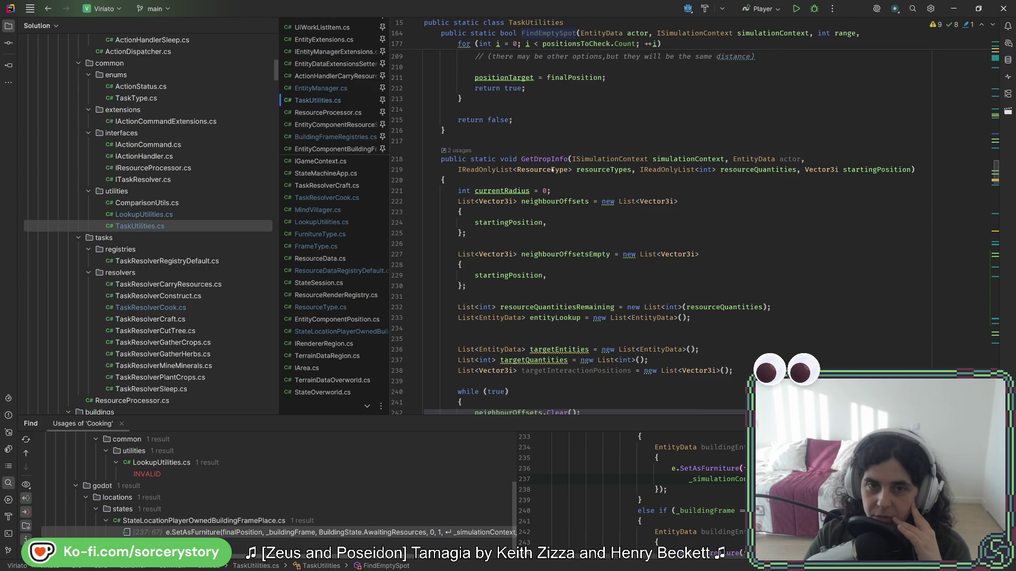
pyautogui.scroll(-11, 551, 162)
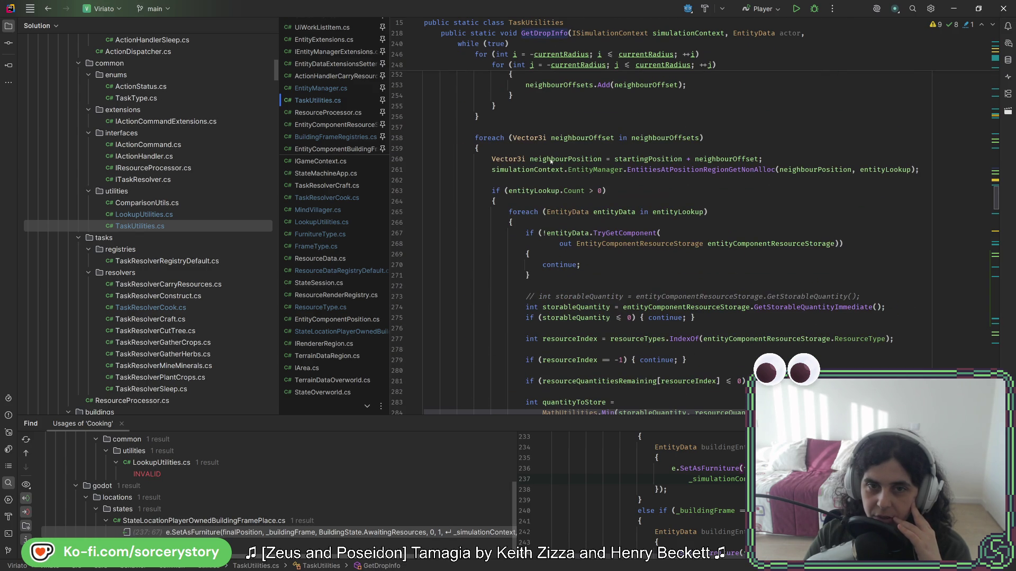
pyautogui.scroll(-3, 550, 161)
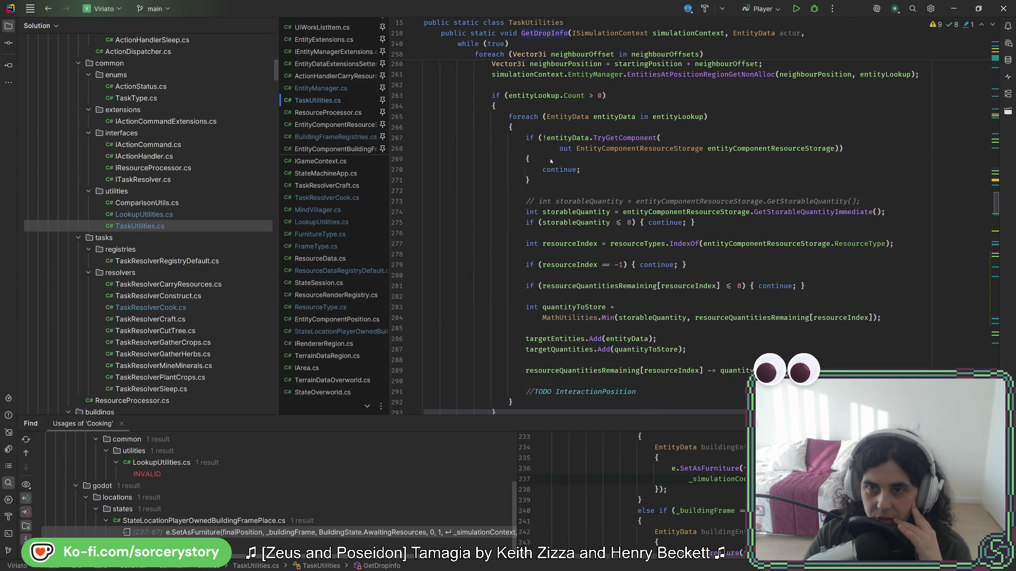
pyautogui.scroll(3, 551, 160)
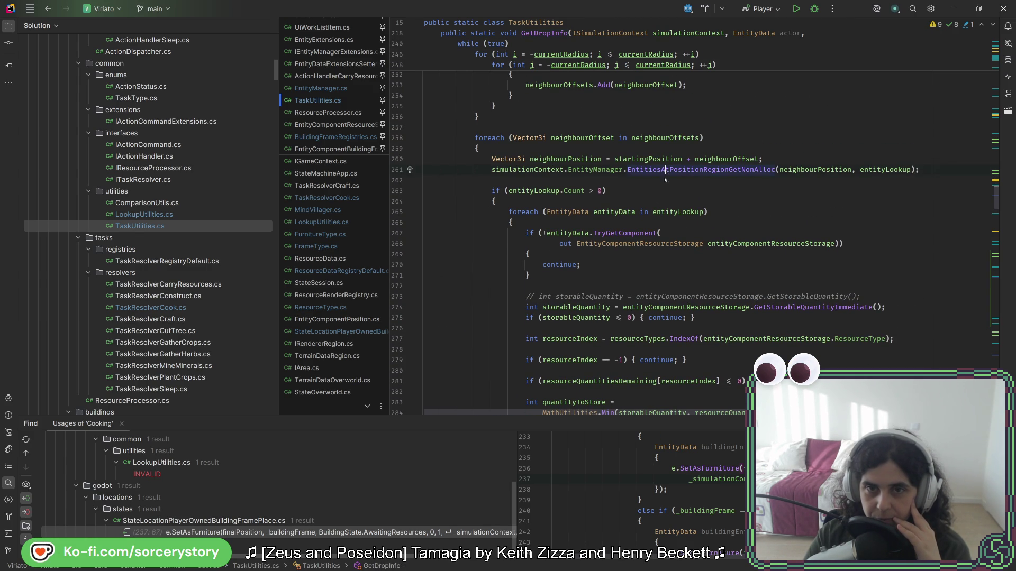
pyautogui.scroll(-9, 651, 205)
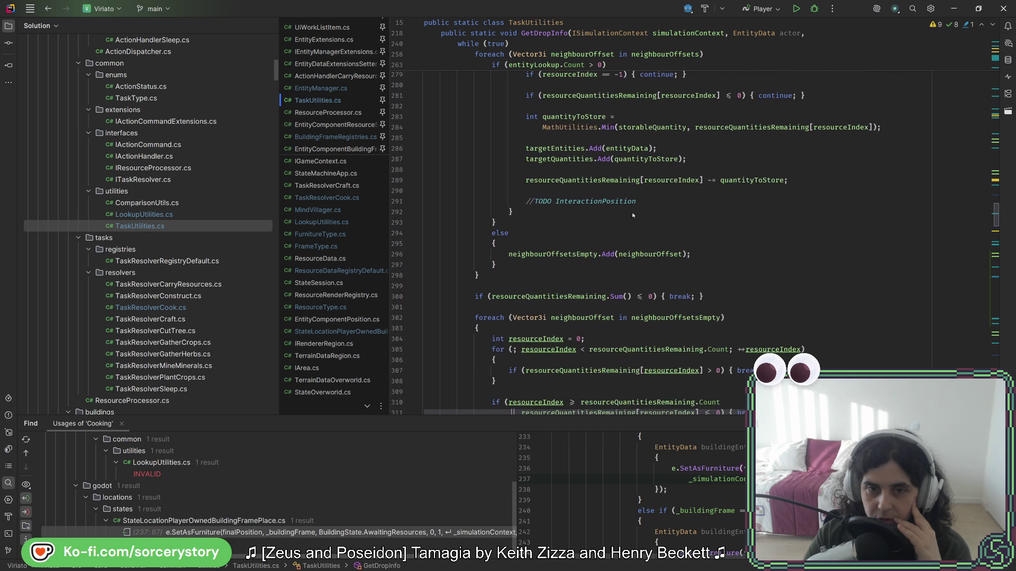
pyautogui.click(689, 223)
pyautogui.scroll(4, 690, 221)
pyautogui.scroll(3, 688, 221)
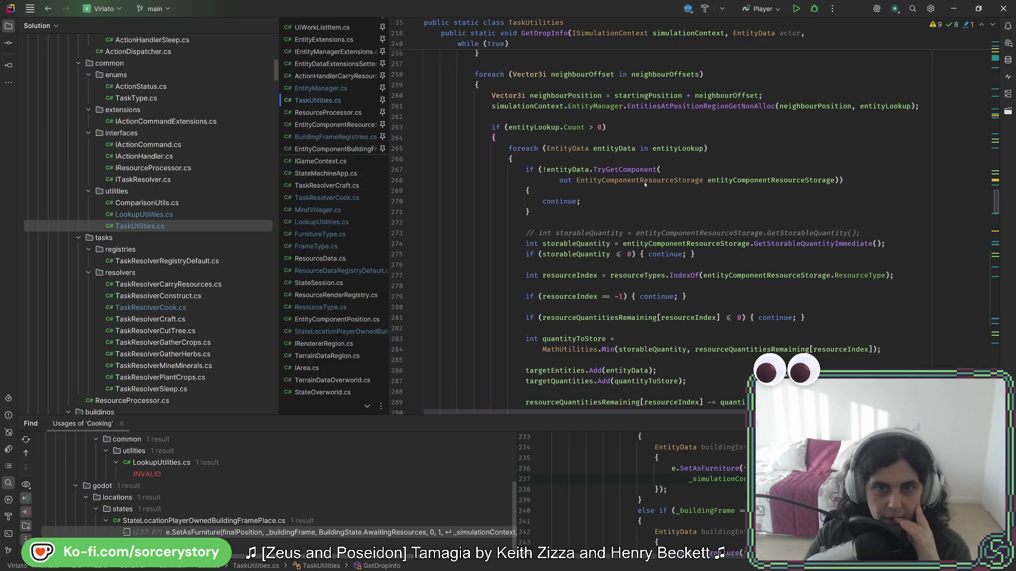
pyautogui.doubleClick(572, 127)
pyautogui.hotkey('ctrl', 'w')
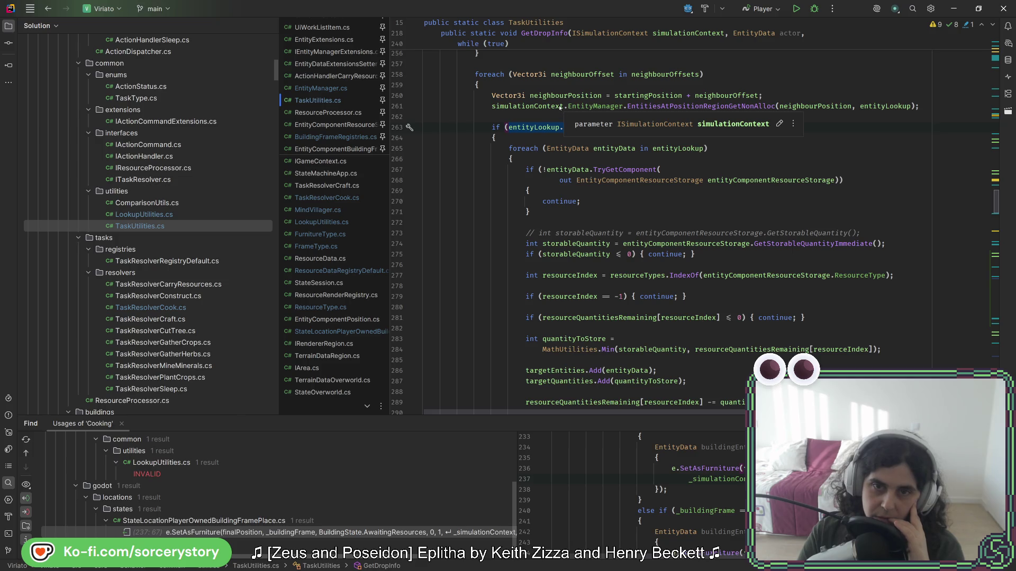
pyautogui.scroll(-3, 604, 156)
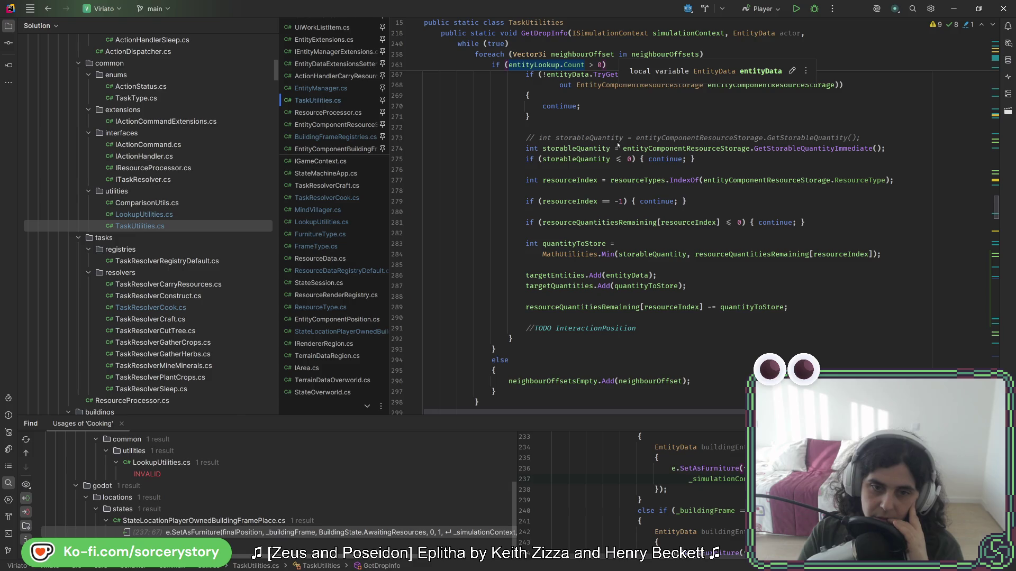
# - Run the Ave Viriate debug build and pass one hour to Day 10, 18:00
pyautogui.scroll(5, 617, 143)
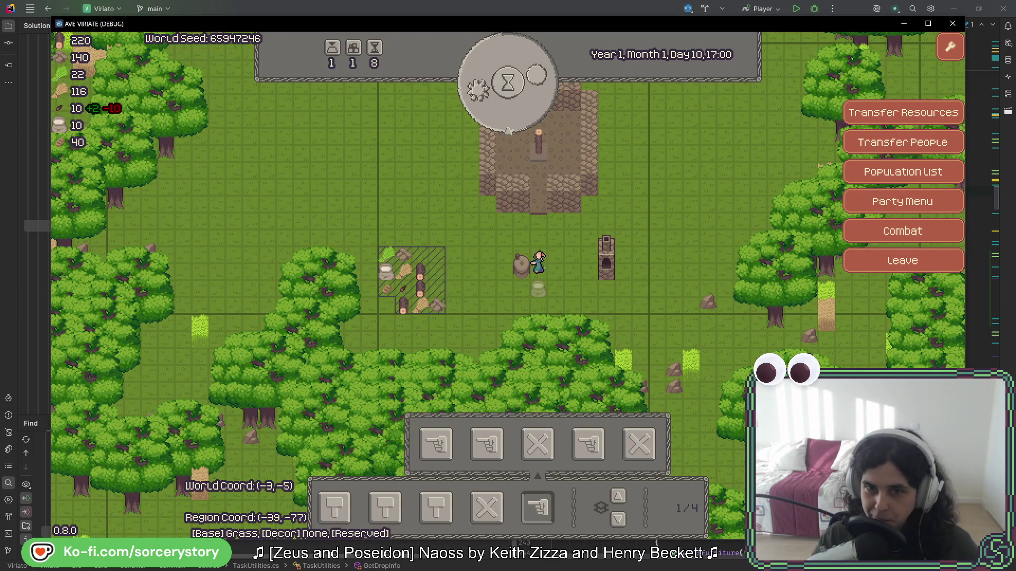
pyautogui.click(519, 112)
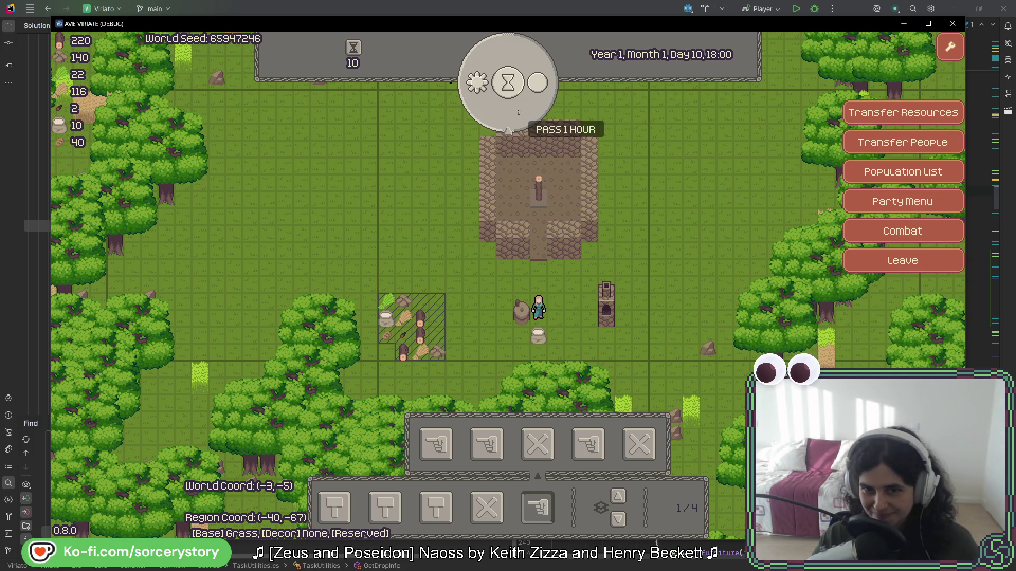
# - Pass hours through the night into the morning of Day 11
pyautogui.click(518, 113)
pyautogui.click(519, 113)
pyautogui.click(518, 112)
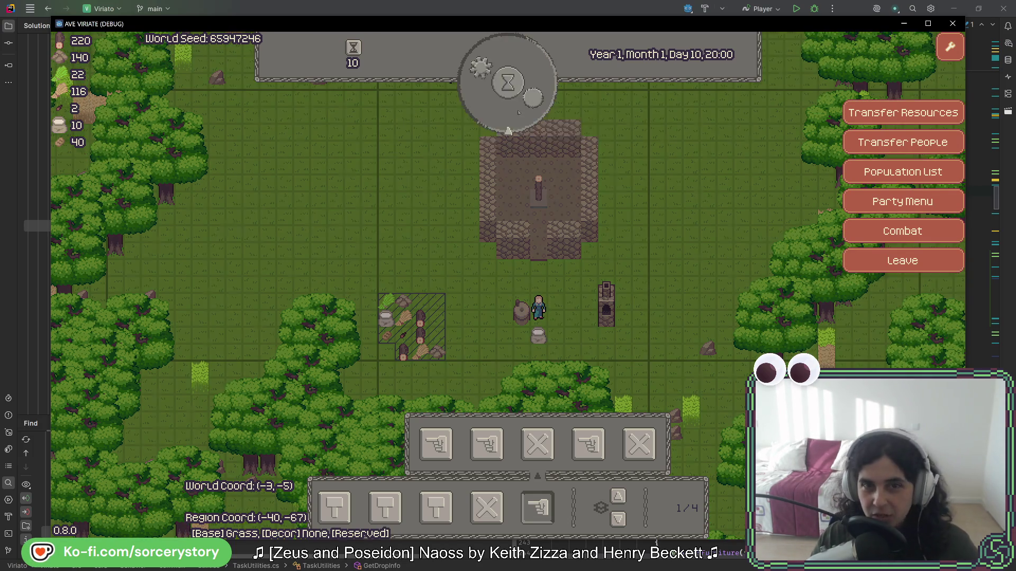
pyautogui.click(517, 111)
pyautogui.click(517, 111)
pyautogui.click(517, 111)
pyautogui.click(517, 111)
pyautogui.click(518, 111)
pyautogui.click(518, 111)
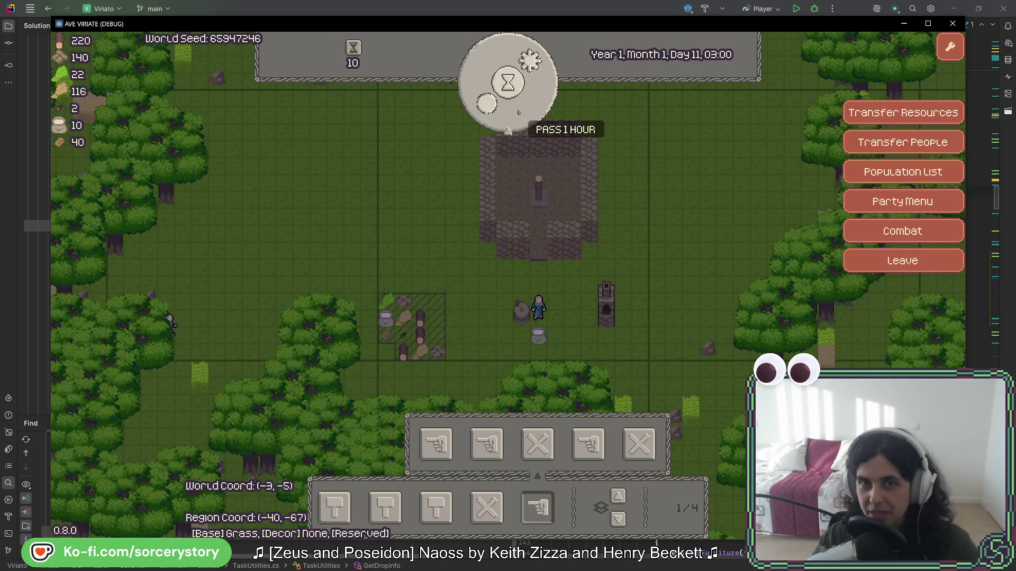
pyautogui.click(519, 112)
pyautogui.click(518, 113)
pyautogui.click(518, 112)
pyautogui.click(518, 112)
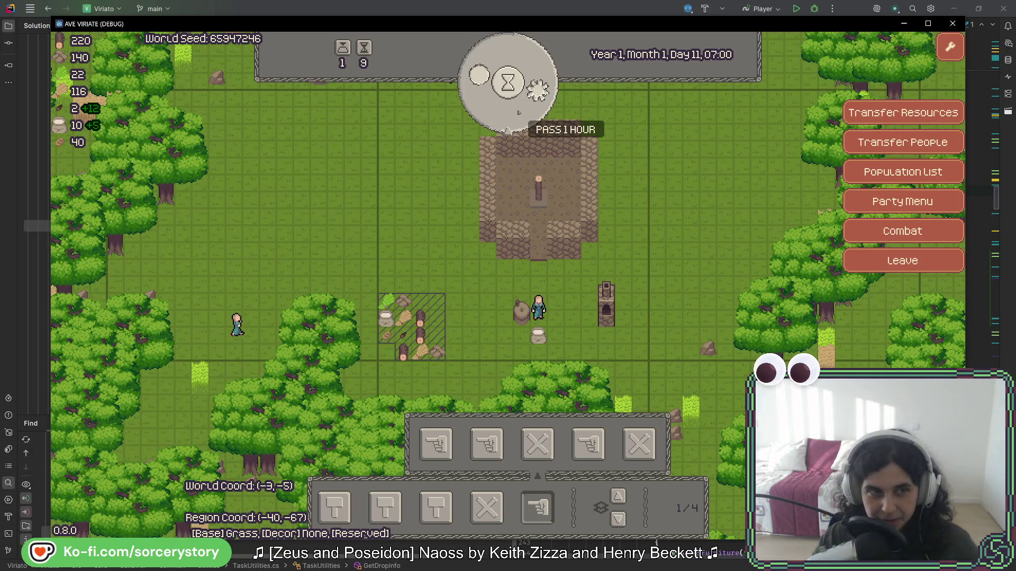
# - Pass one more hour to 08:00, inspect the rock near the settlers, and return to Rider
pyautogui.click(519, 112)
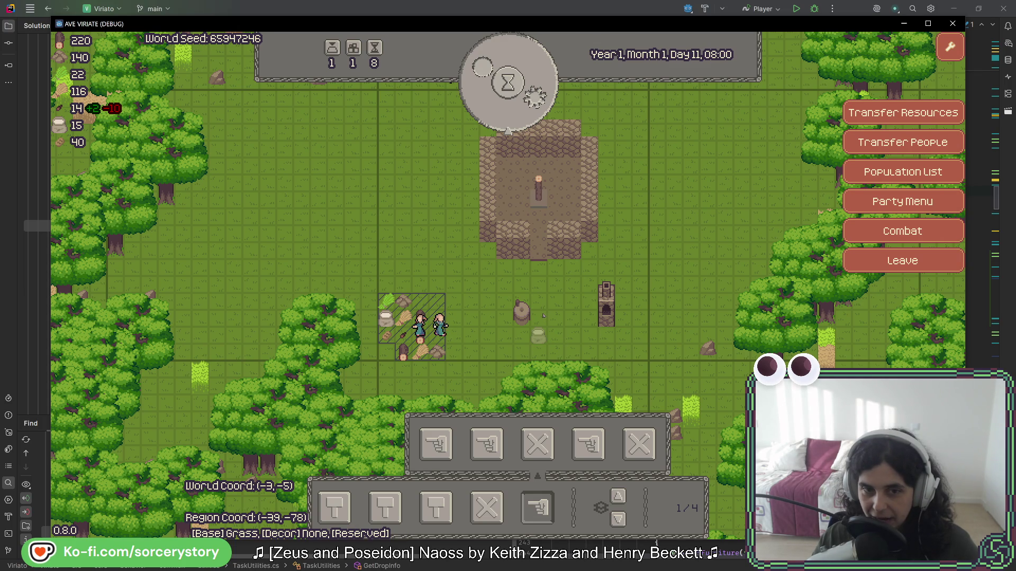
pyautogui.click(521, 311)
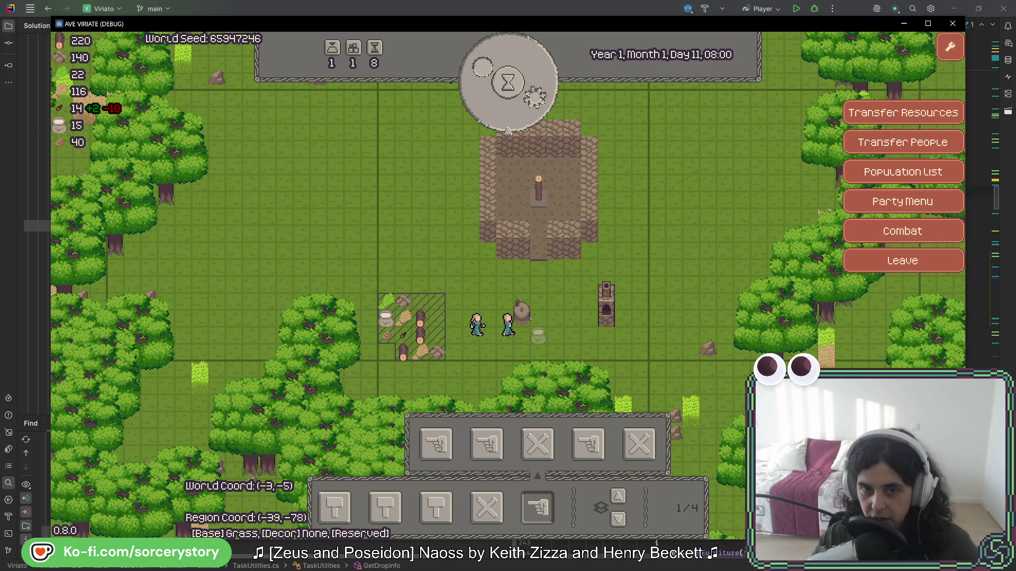
pyautogui.hotkey('alt', 'Tab')
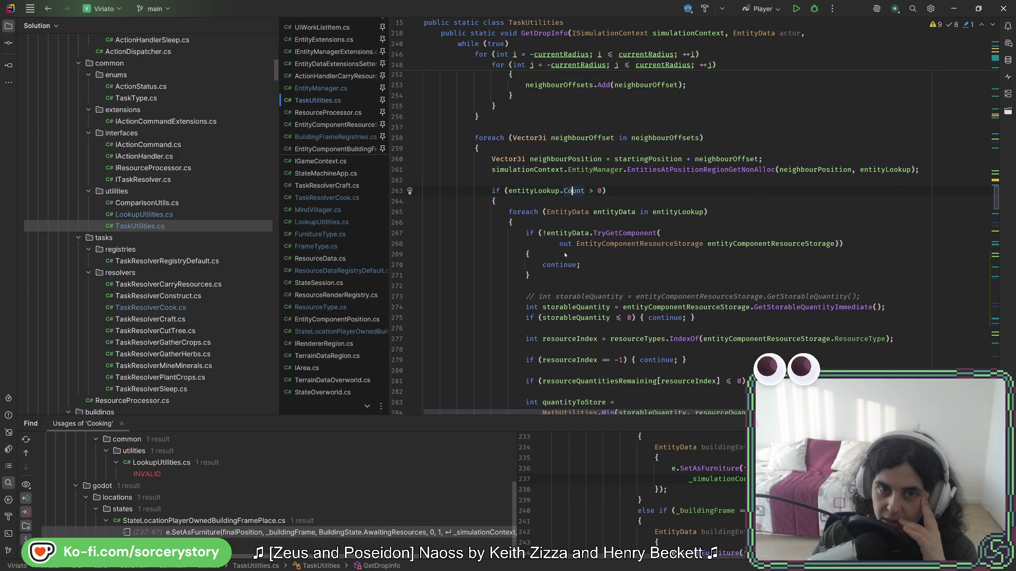
pyautogui.scroll(-4, 561, 252)
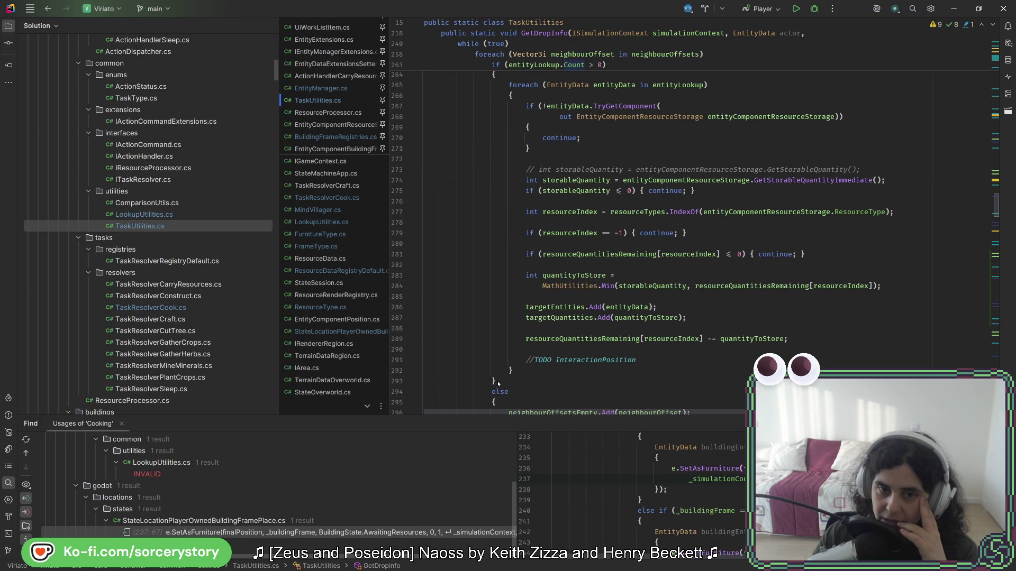
pyautogui.scroll(-3, 542, 350)
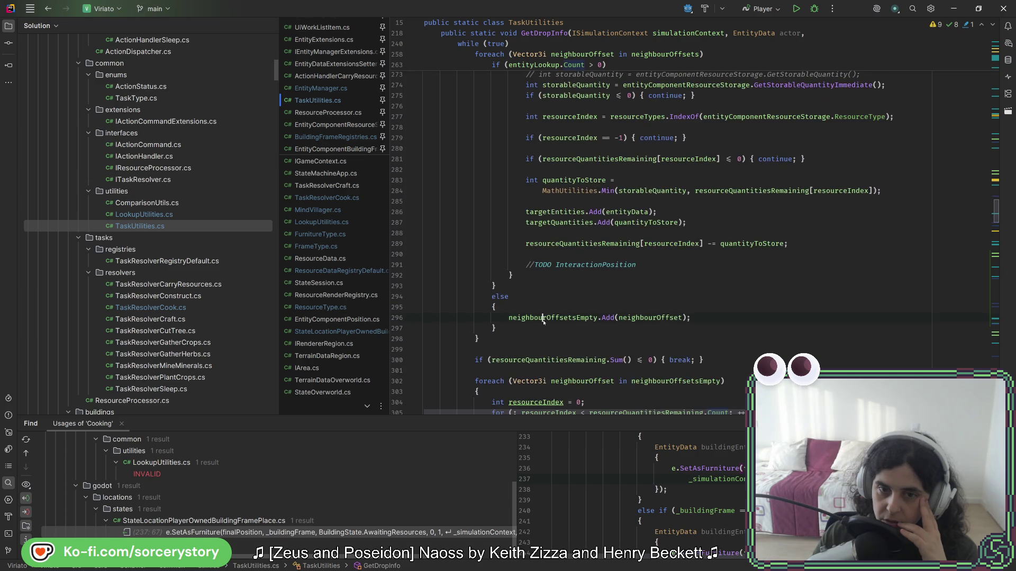
pyautogui.click(682, 318)
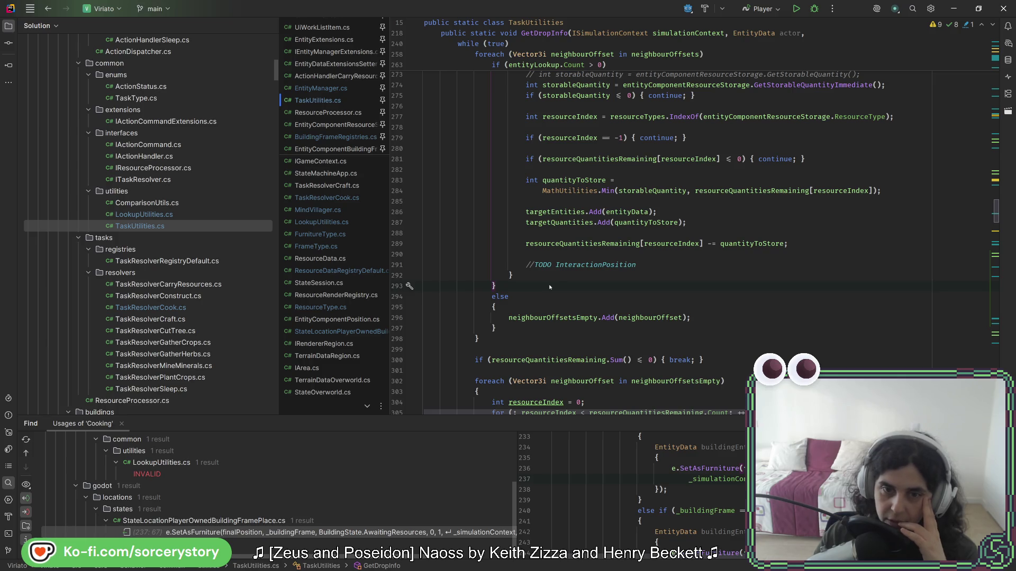
pyautogui.click(548, 300)
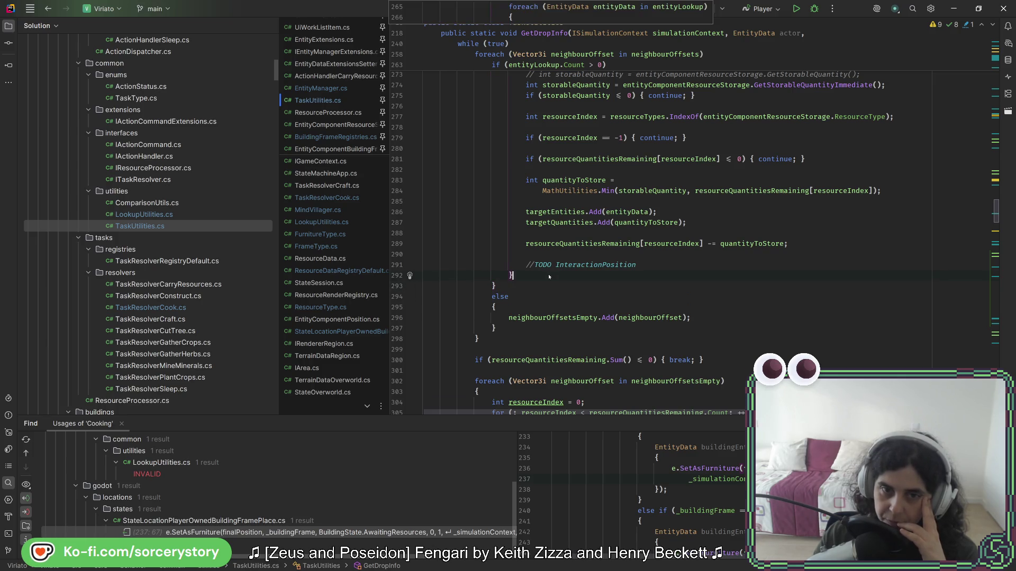
pyautogui.scroll(5, 548, 304)
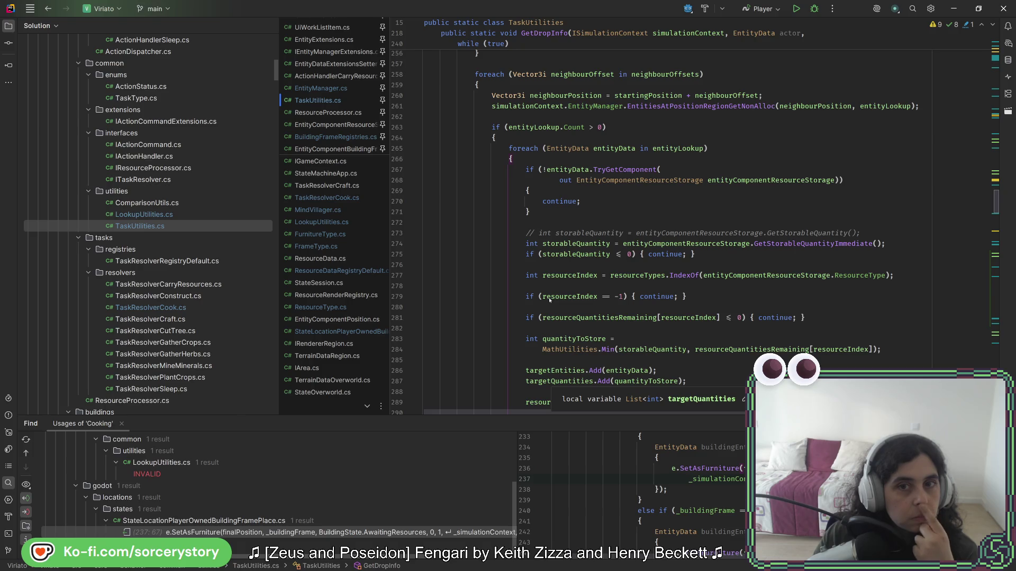
pyautogui.scroll(-5, 506, 329)
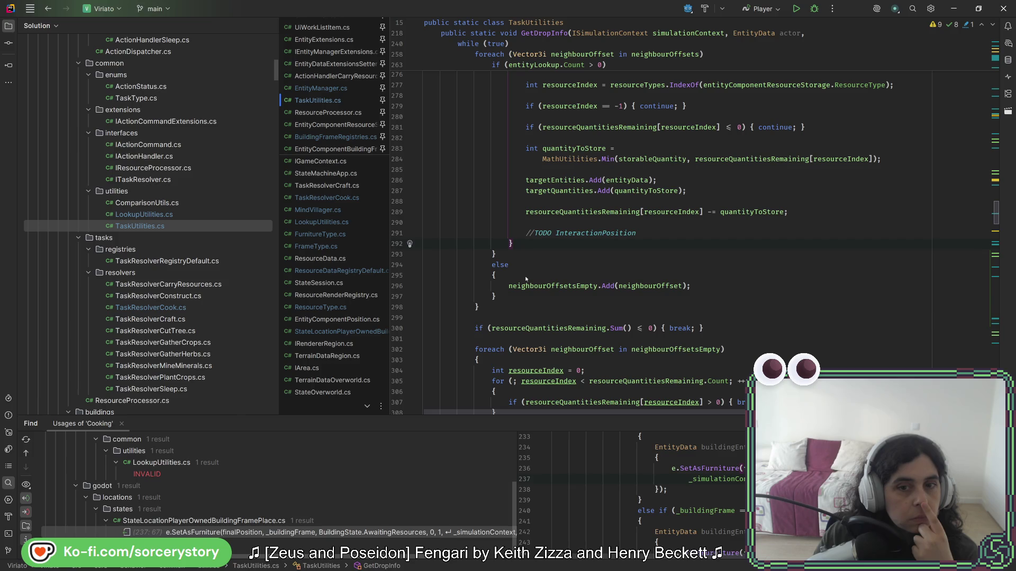
pyautogui.scroll(3, 529, 288)
pyautogui.scroll(4, 529, 288)
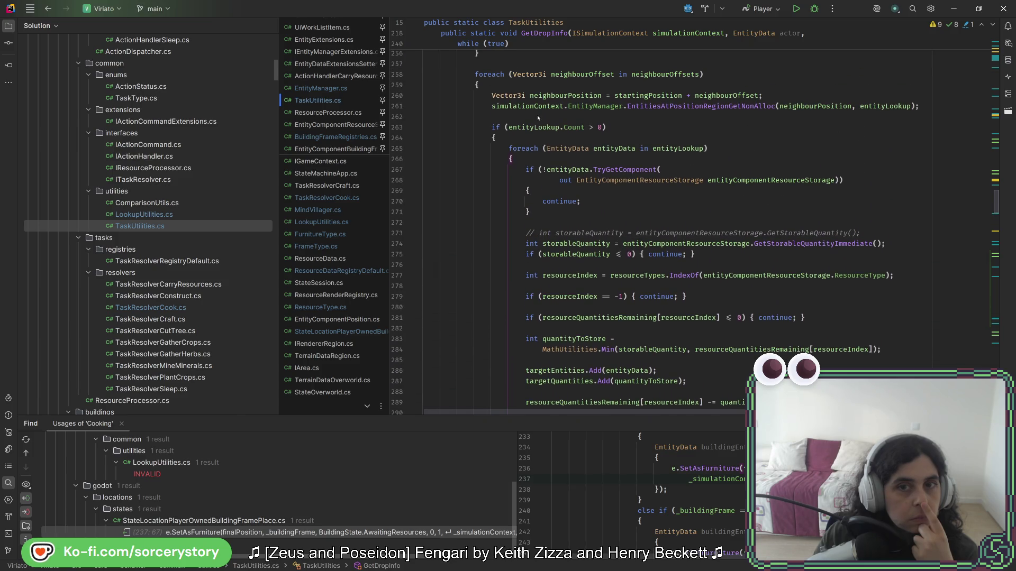
# - Add TODO 'Allow living entities (humans, animals, etc) to not block a cell from being occupied by resources', then rerun
pyautogui.press('Return')
pyautogui.write('//TODO')
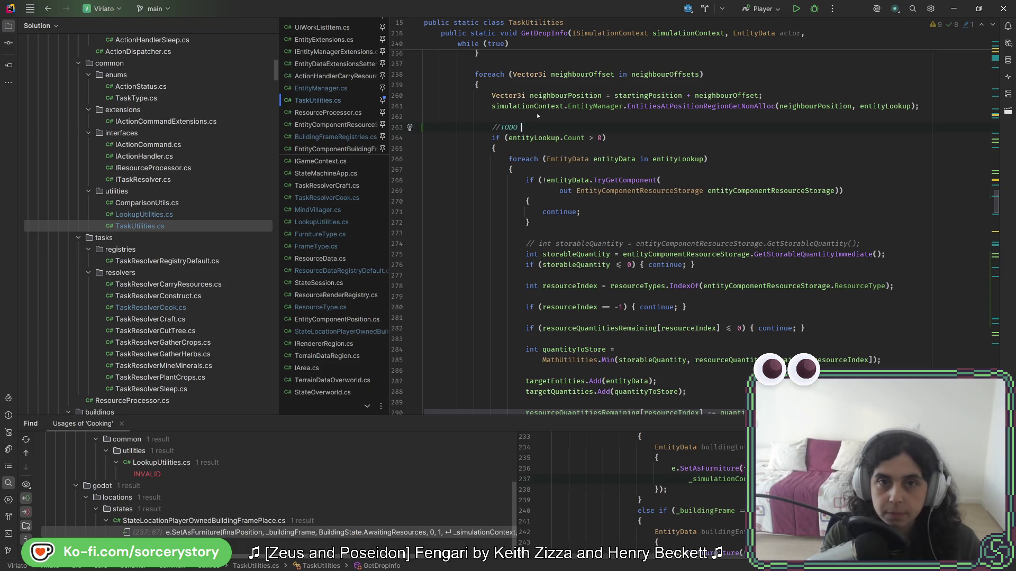
pyautogui.write('Allow gu')
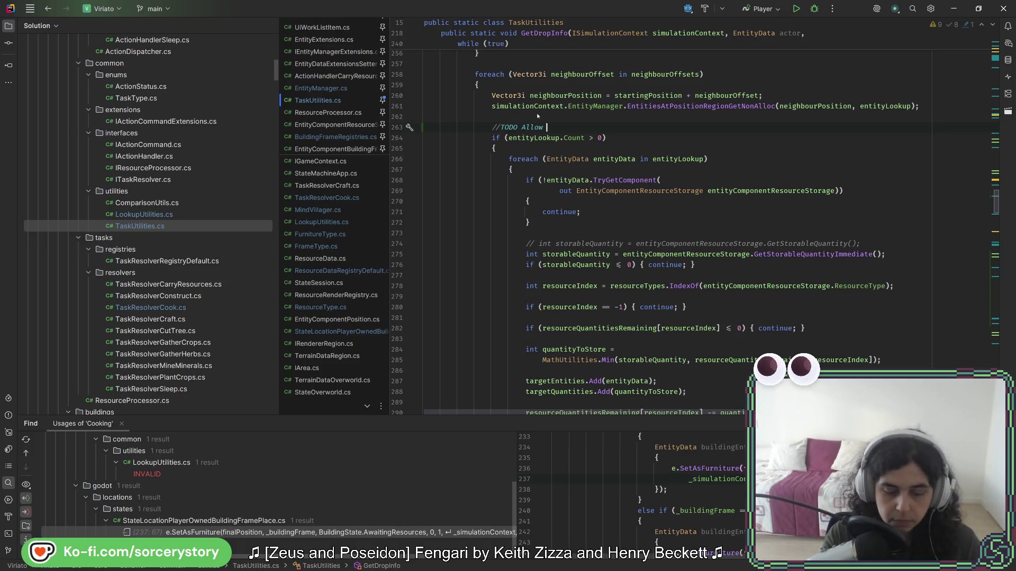
pyautogui.press('BackSpace')
pyautogui.press('BackSpace')
pyautogui.write('living entities')
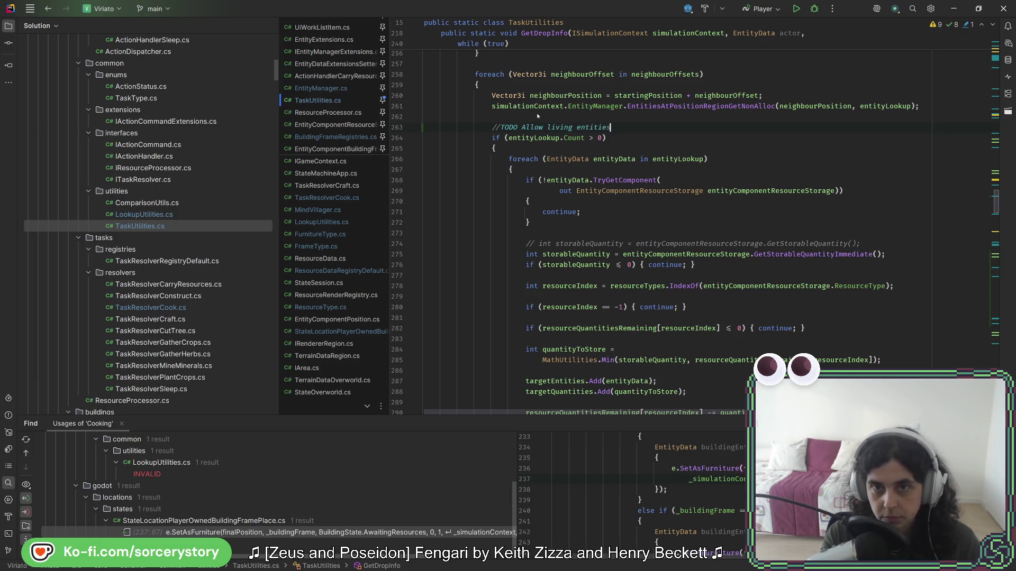
pyautogui.write('(humans')
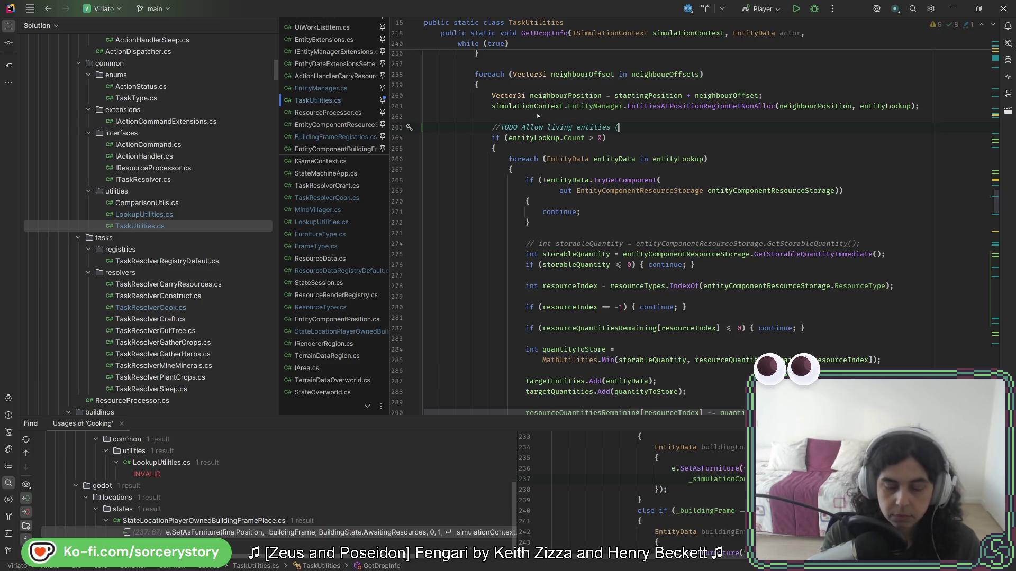
pyautogui.write(', animals, etc')
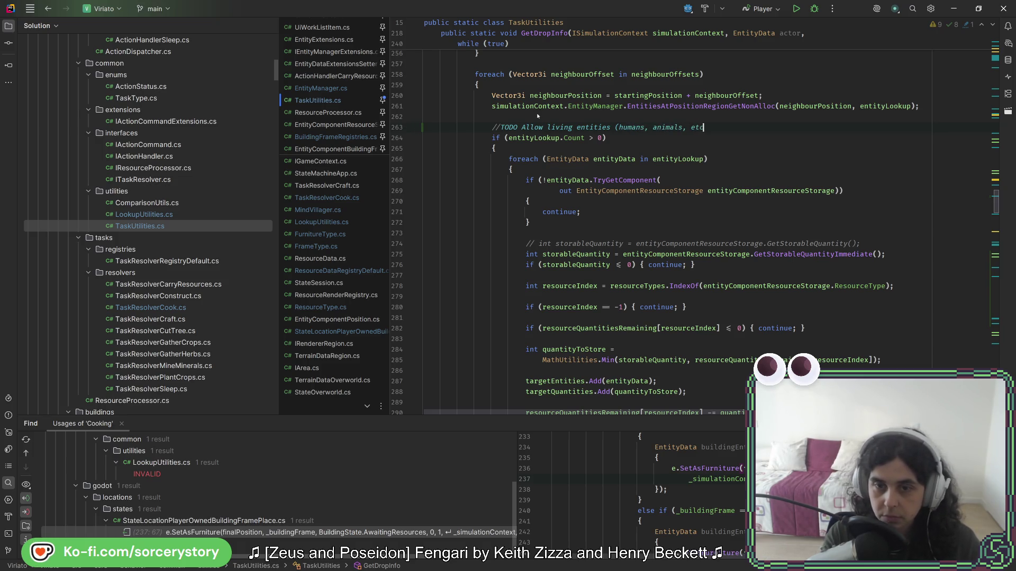
pyautogui.write(') to')
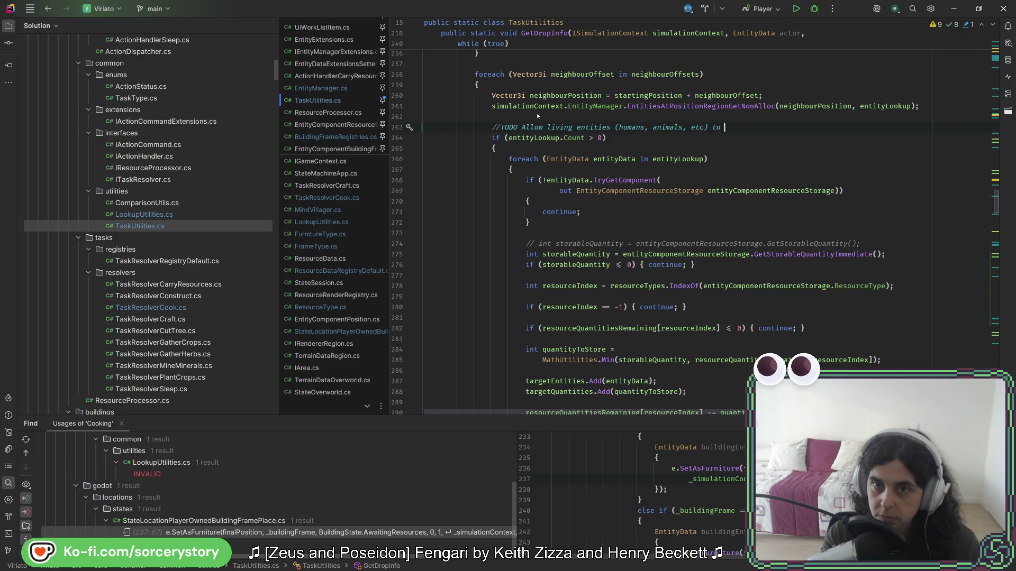
pyautogui.write('rot ')
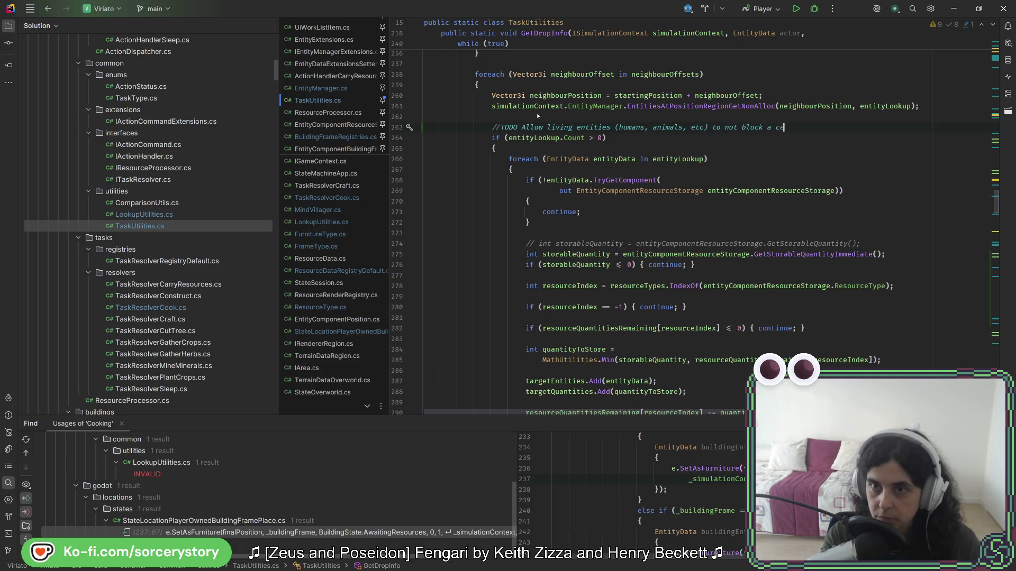
pyautogui.write(' from being')
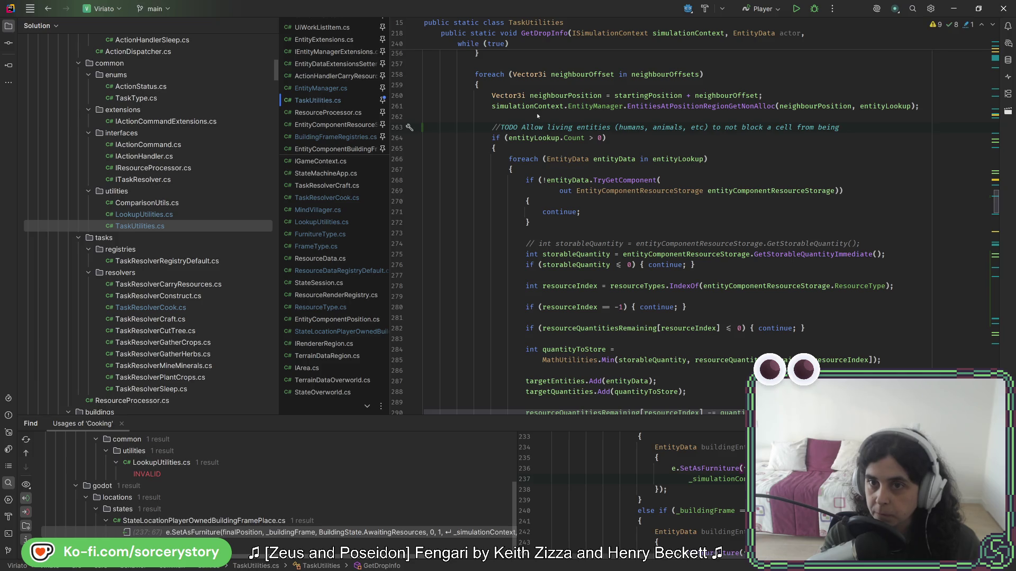
pyautogui.write('occu')
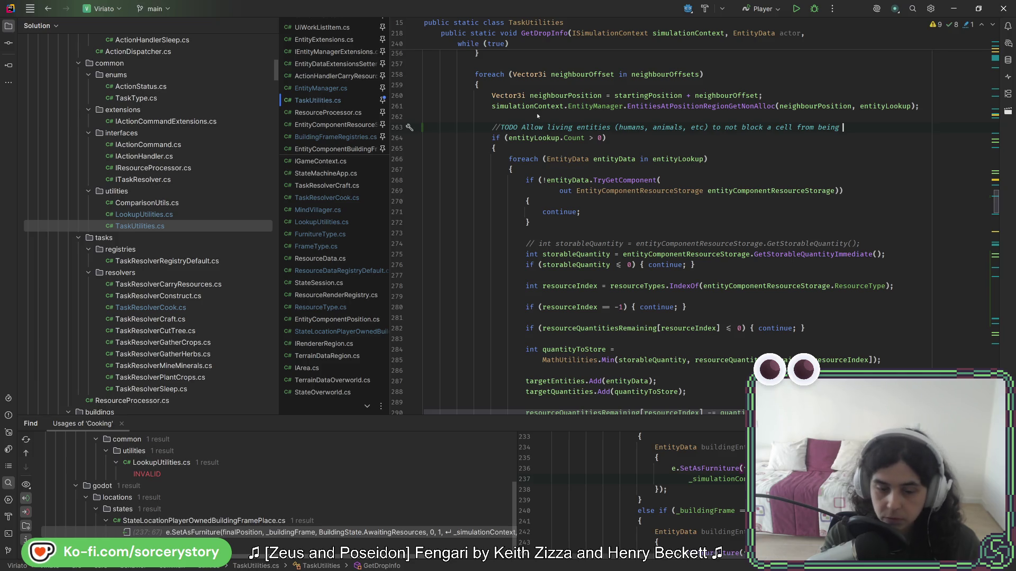
pyautogui.write('pied by resources')
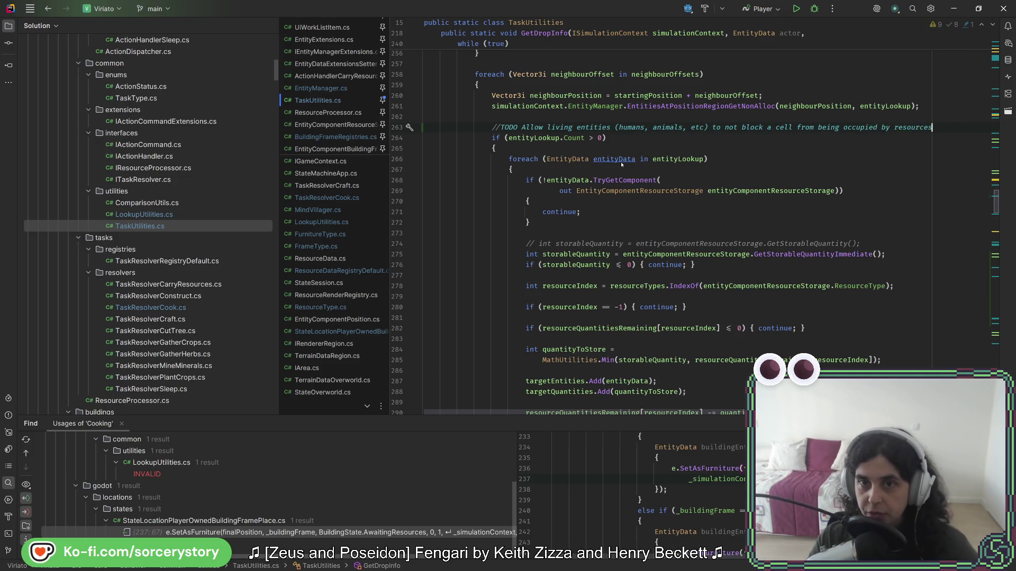
pyautogui.hotkey('shift', 'F10')
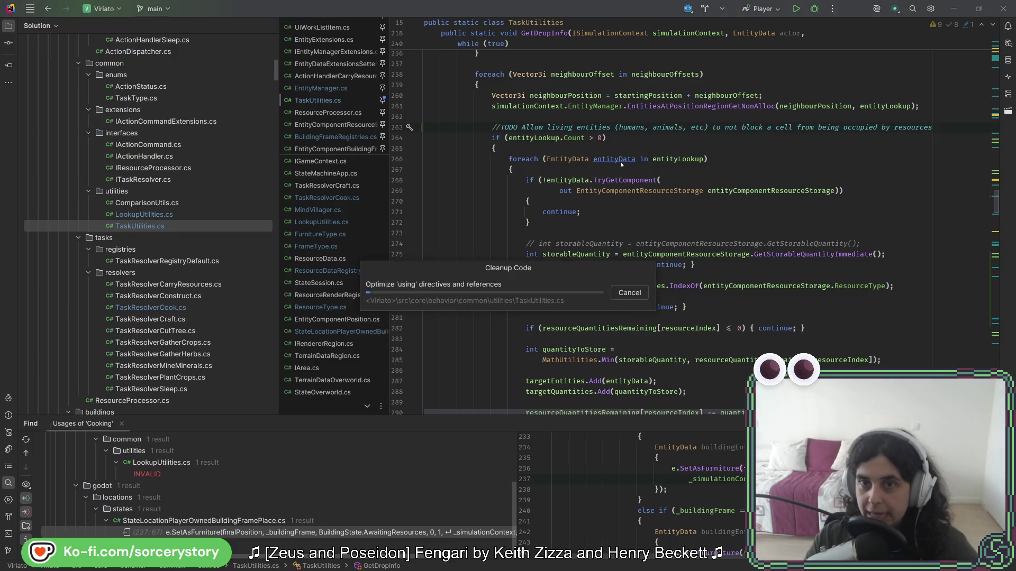
pyautogui.click(543, 327)
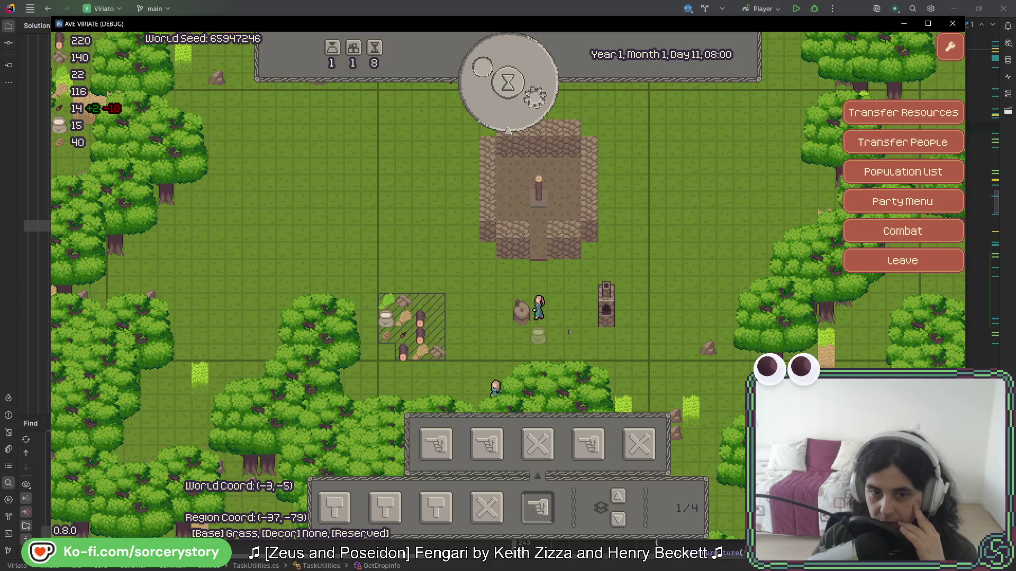
# - Check the FlourAcorn pile's Resource Storage panel beside the settler, close it, and return to Rider
pyautogui.click(538, 336)
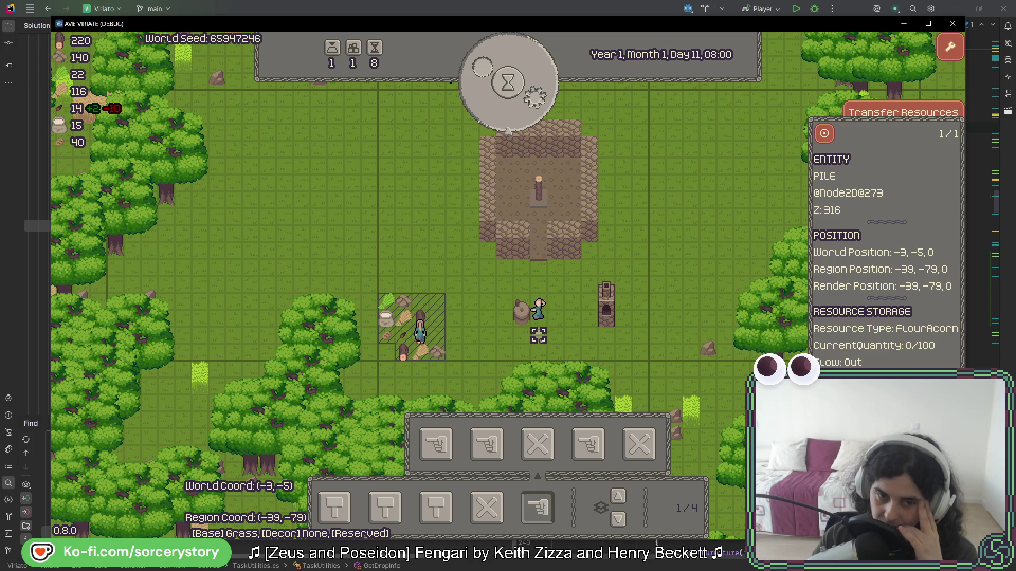
pyautogui.click(540, 312)
pyautogui.click(540, 312)
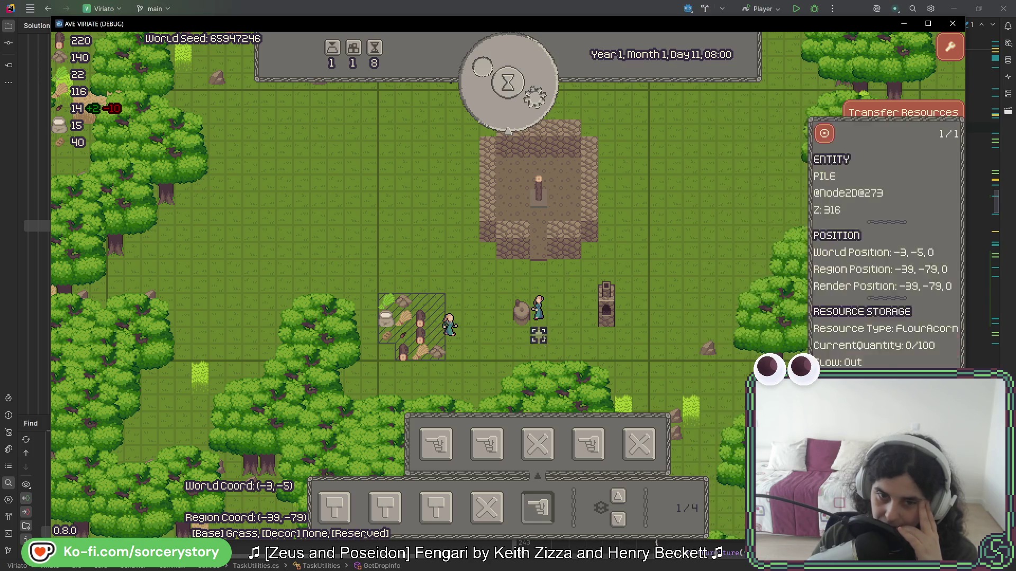
pyautogui.click(540, 312)
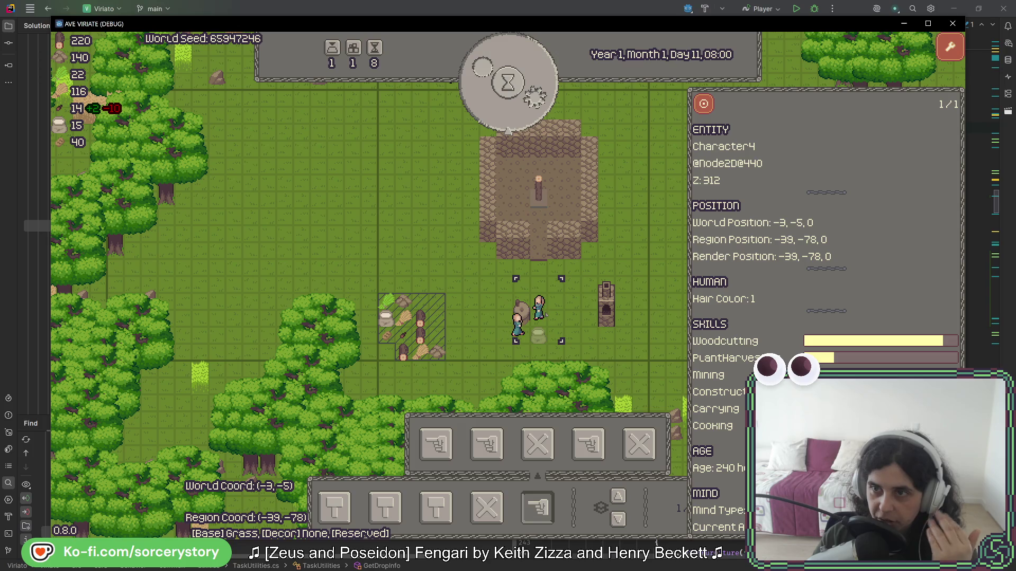
pyautogui.click(540, 312)
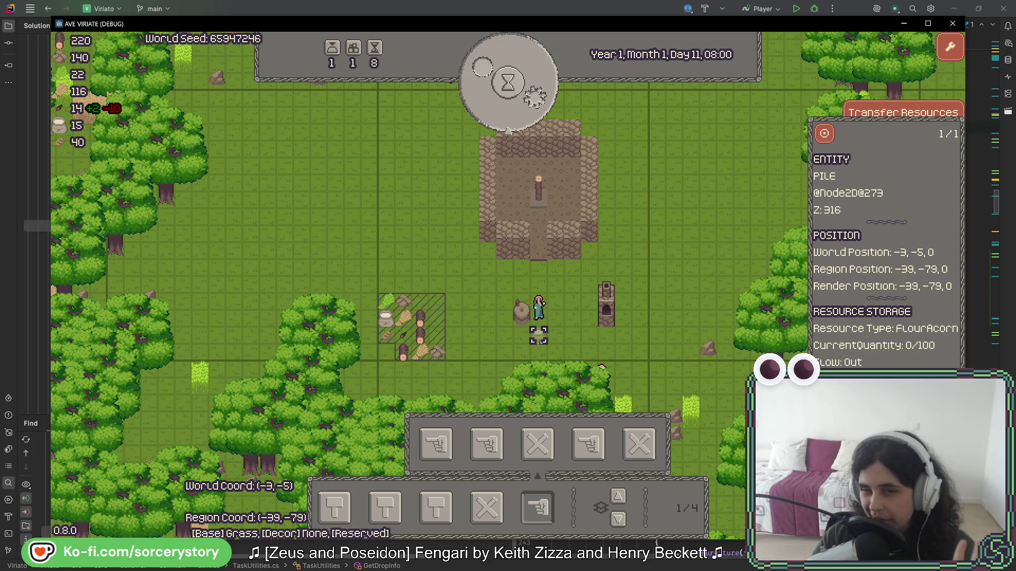
pyautogui.click(539, 345)
pyautogui.click(539, 312)
pyautogui.click(548, 325)
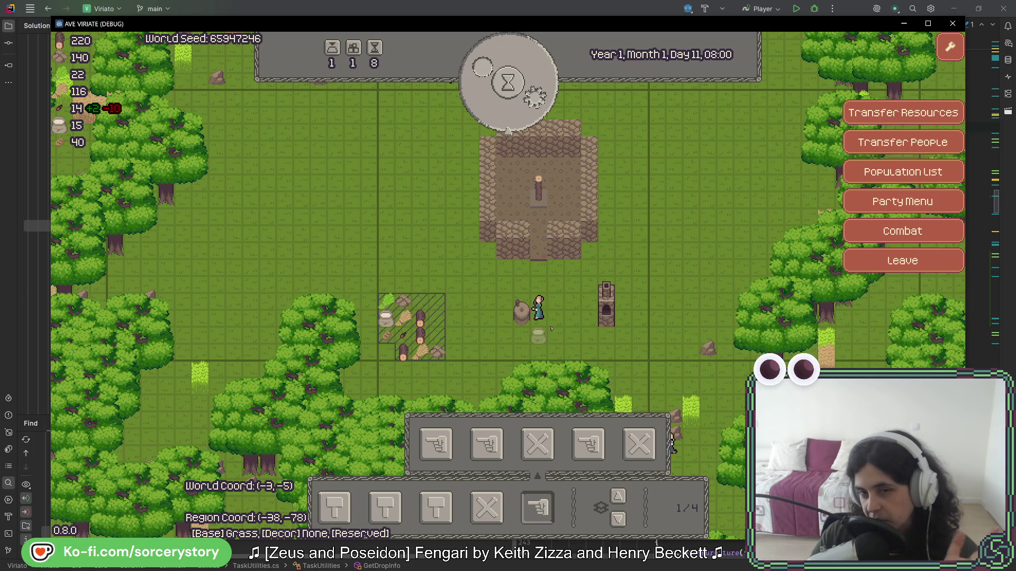
pyautogui.hotkey('alt', 'Tab')
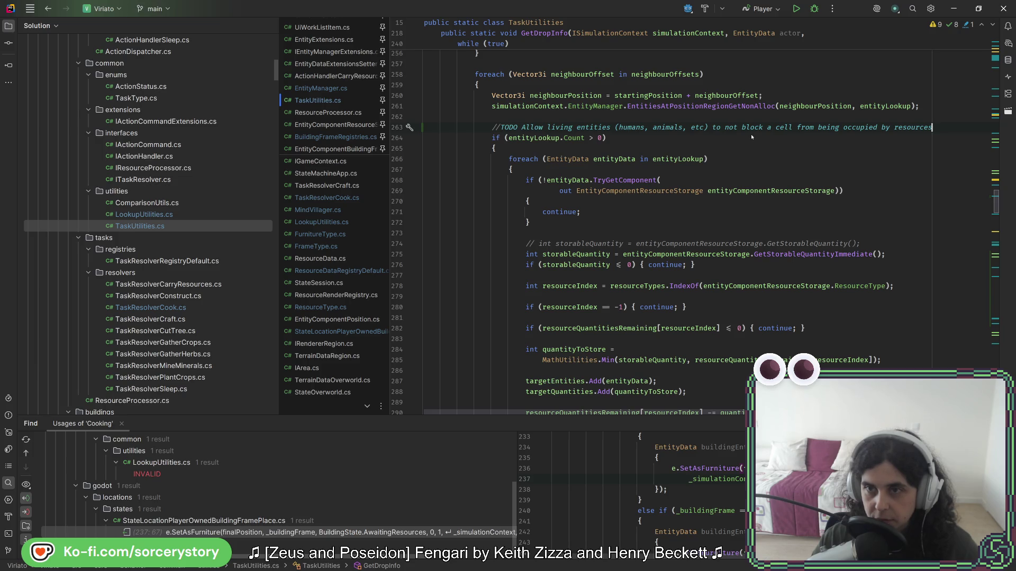
# - Break the living-entities TODO onto two lines after 'etc)', append '(' to it, and rerun
pyautogui.press('Return')
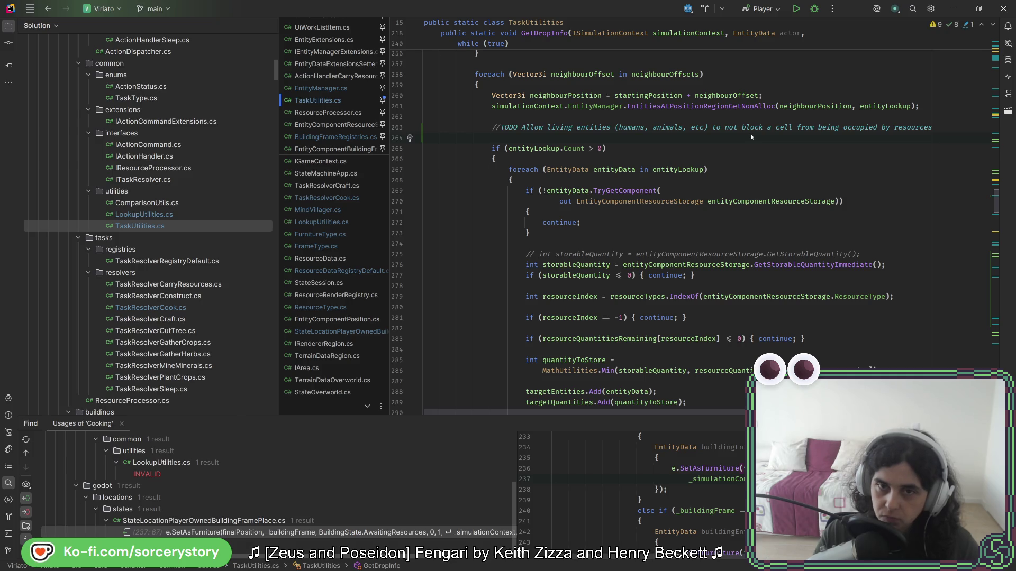
pyautogui.click(709, 128)
pyautogui.press('Return')
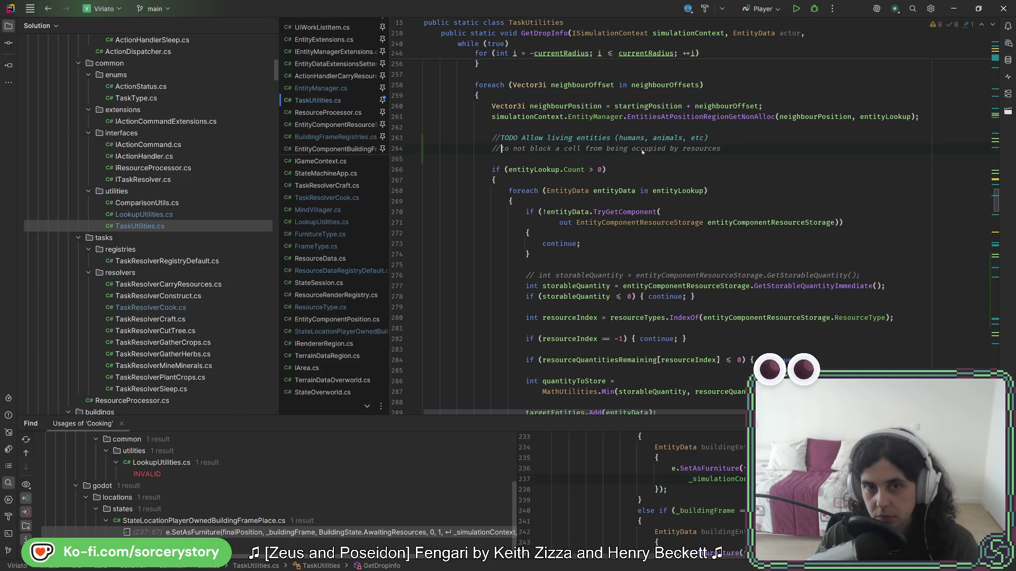
pyautogui.click(500, 149)
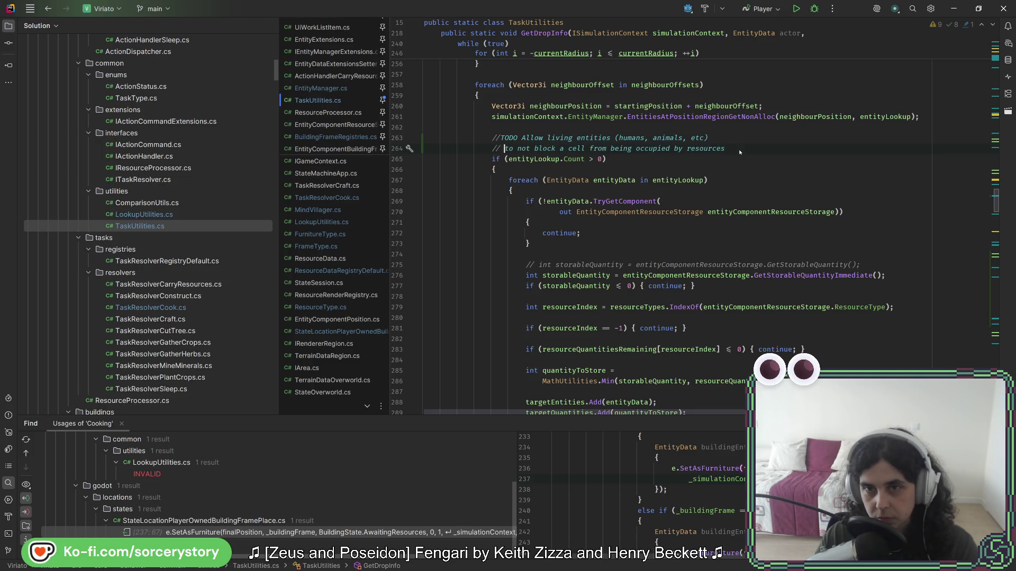
pyautogui.click(740, 149)
pyautogui.write('(=')
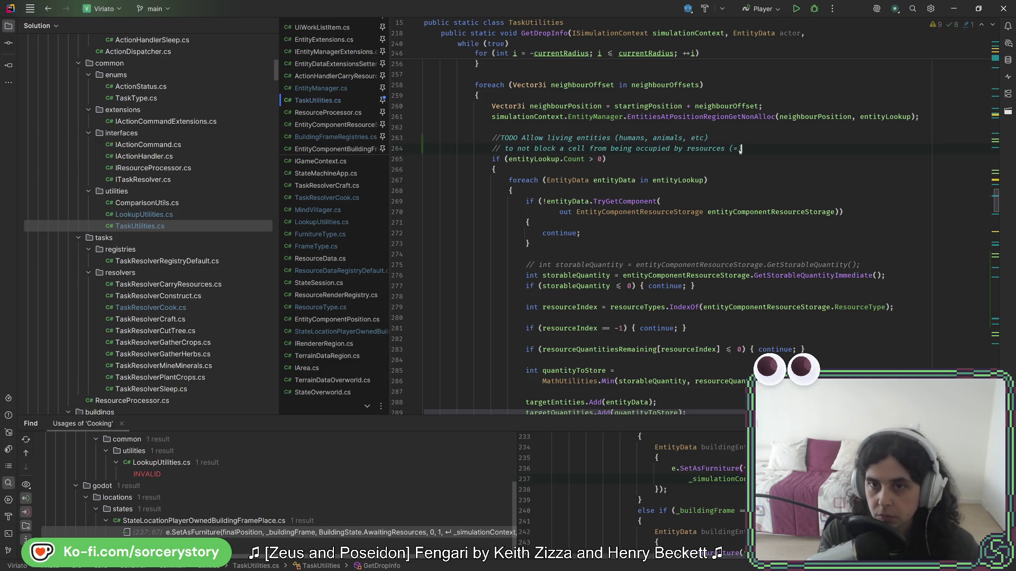
pyautogui.hotkey('shift', 'F10')
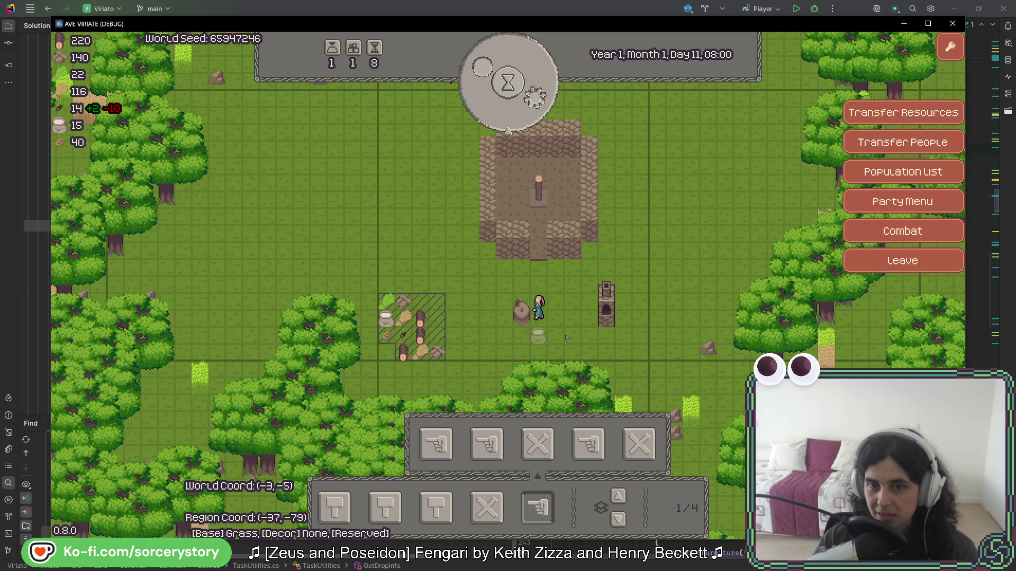
# - Inspect the settler Character4, then pass three in-game hours to 11:00
pyautogui.click(539, 312)
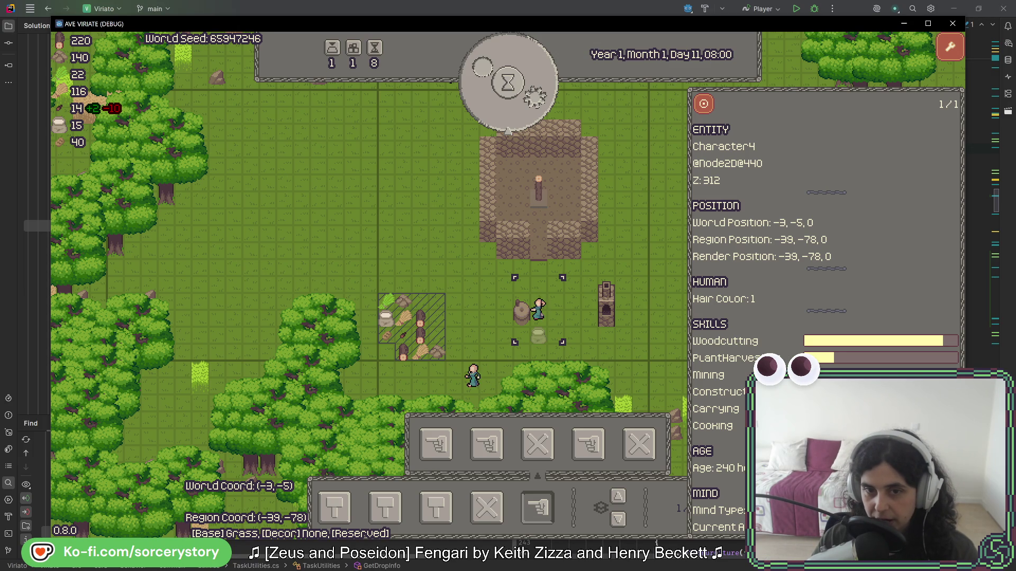
pyautogui.click(437, 323)
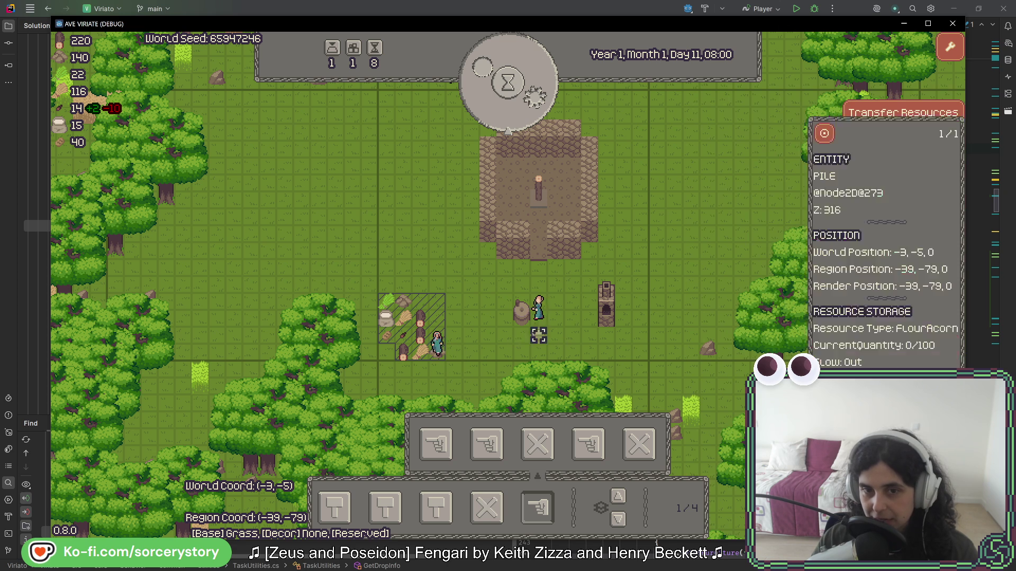
pyautogui.click(543, 324)
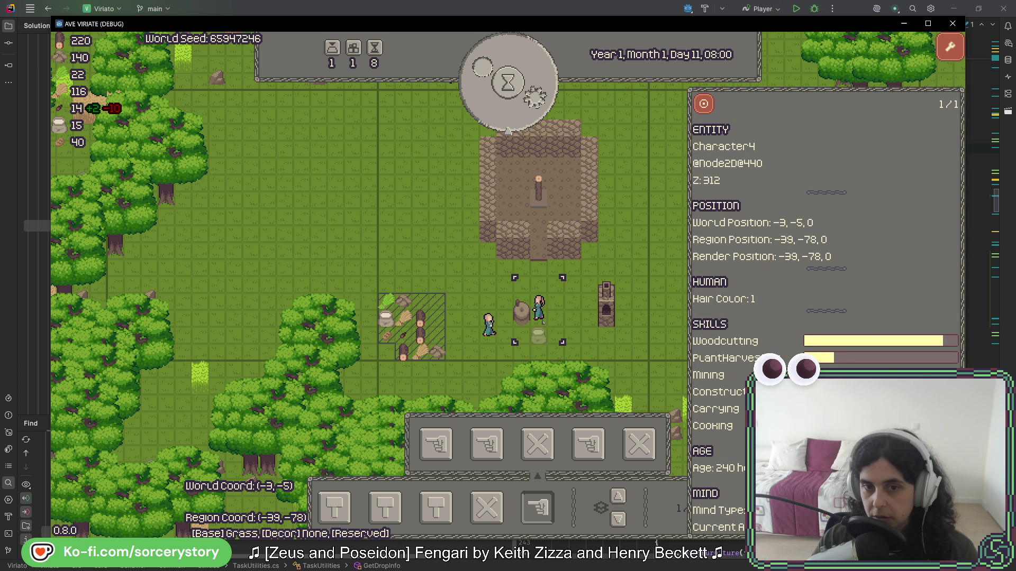
pyautogui.click(539, 164)
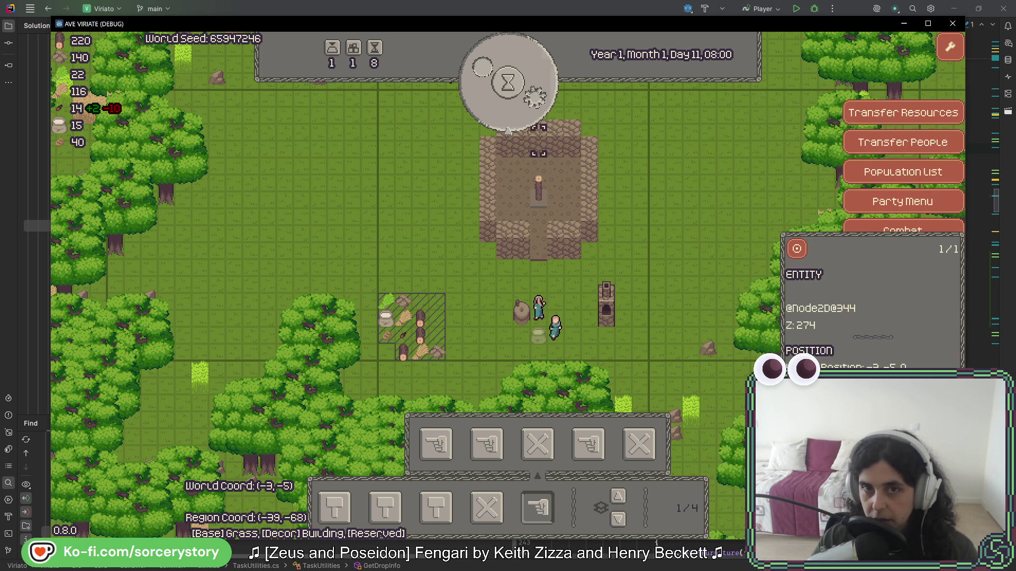
pyautogui.click(529, 104)
pyautogui.click(526, 106)
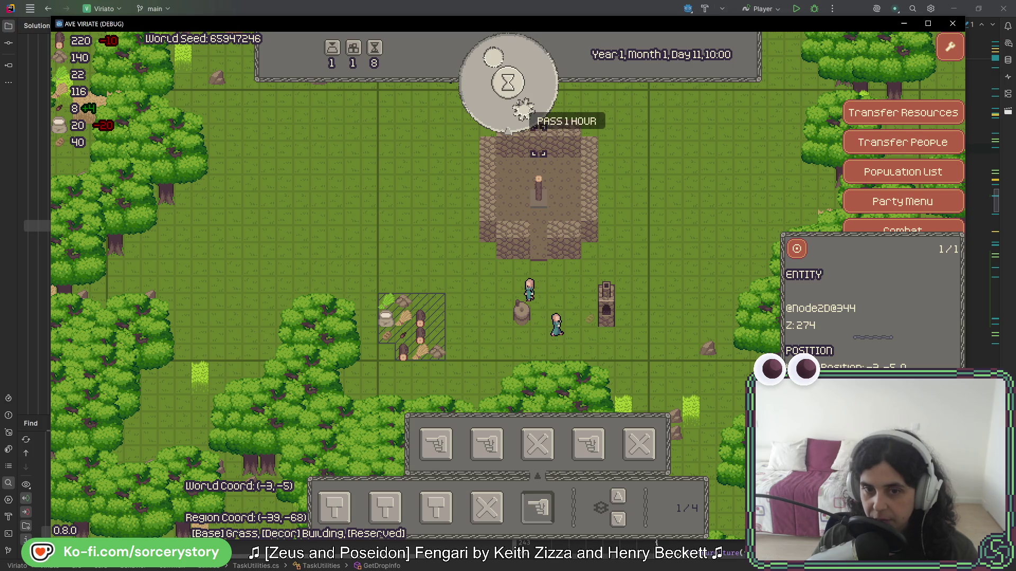
pyautogui.click(523, 109)
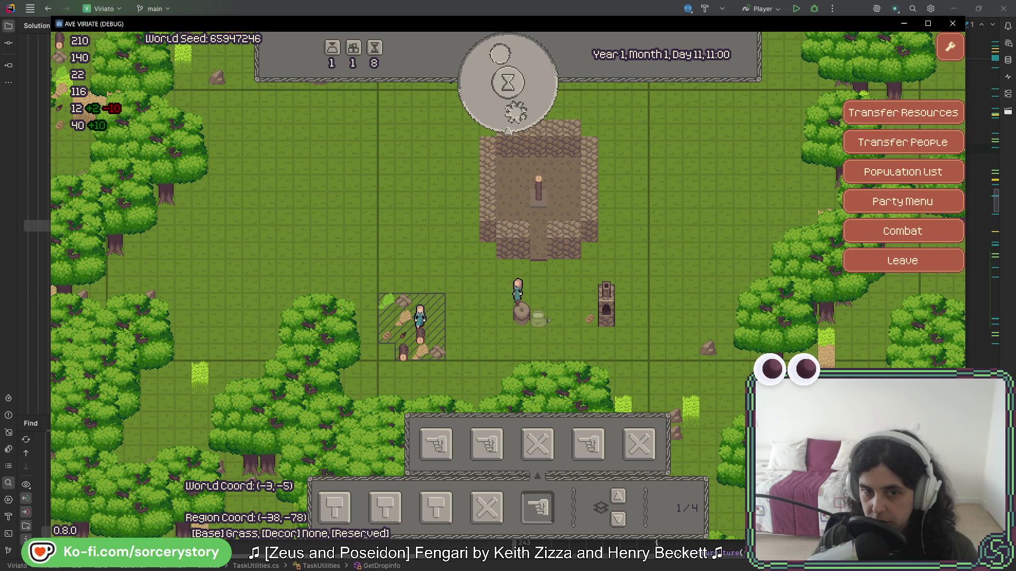
# - Check the flour pile's stored quantity and the rock beside it, then close the game
pyautogui.click(538, 317)
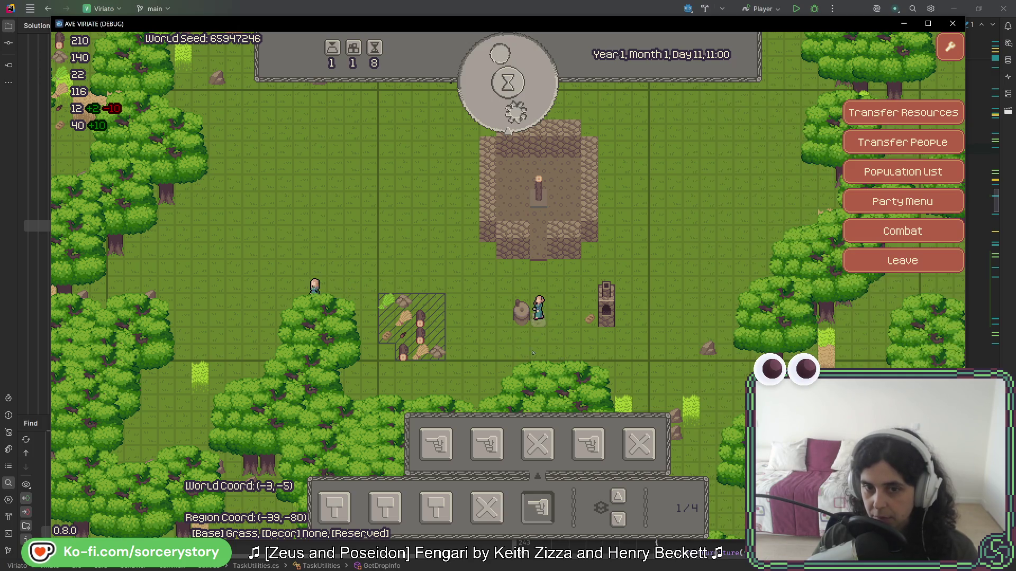
pyautogui.click(521, 311)
pyautogui.click(539, 314)
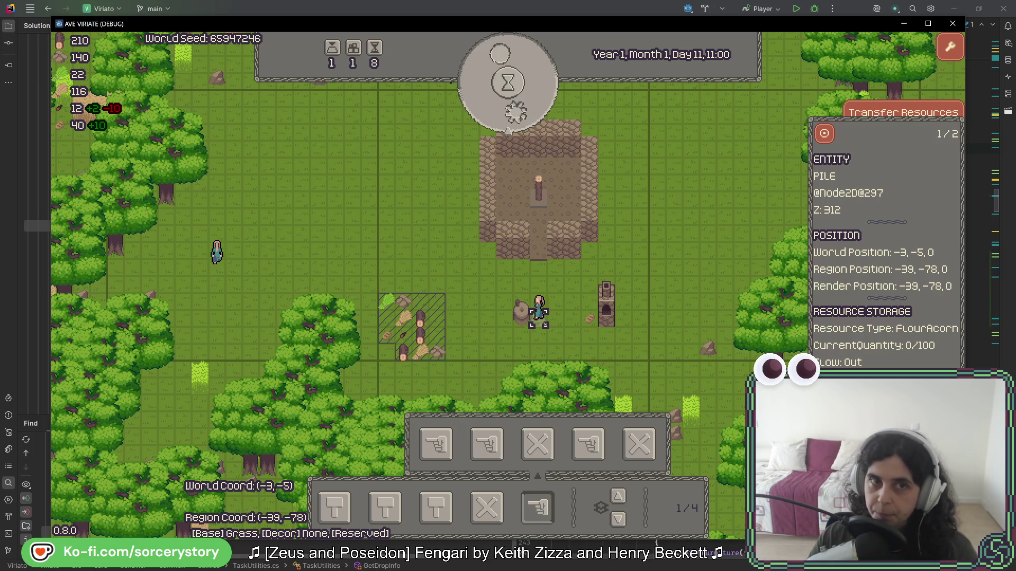
pyautogui.click(557, 347)
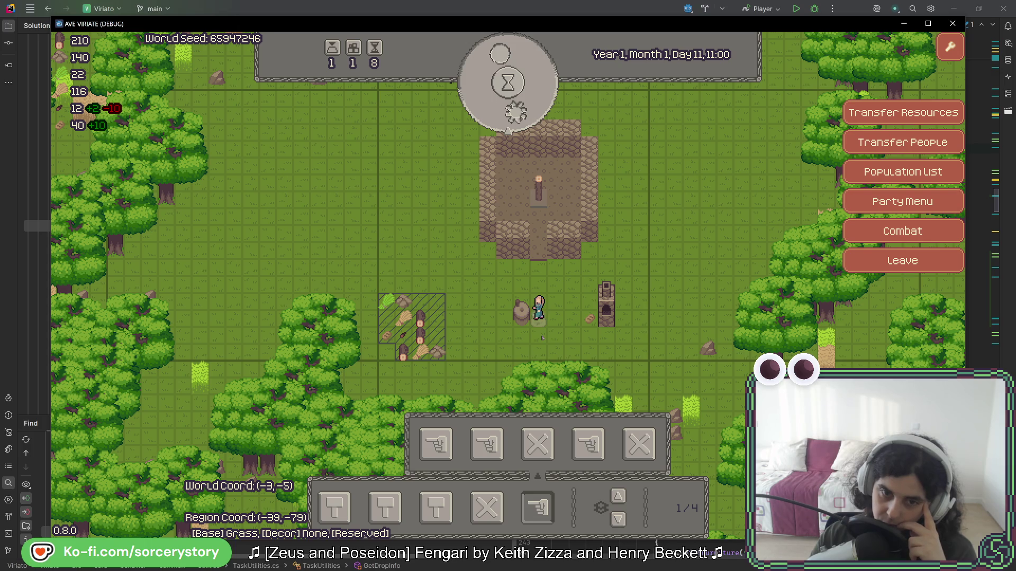
pyautogui.hotkey('alt', 'F4')
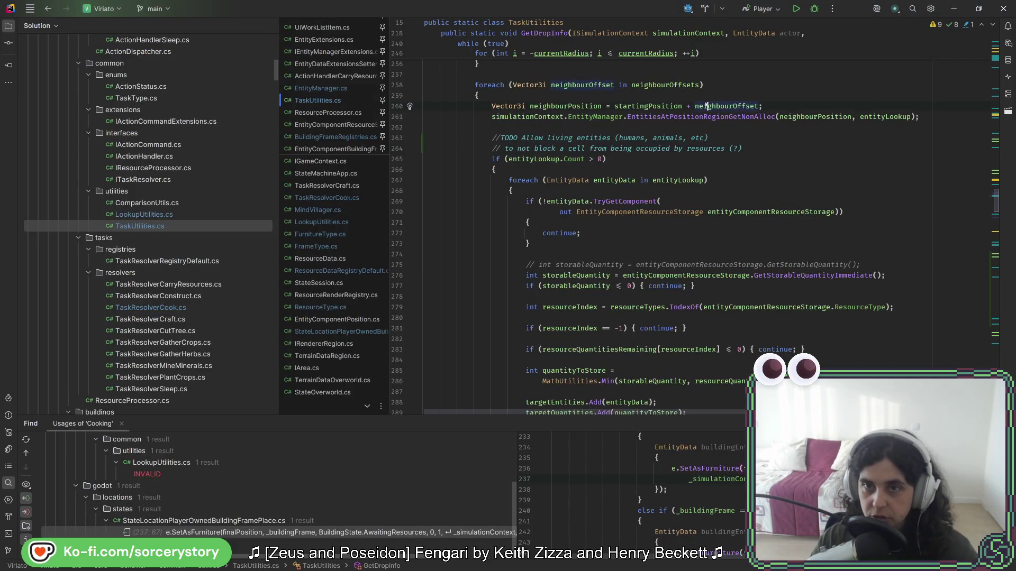
# - Scroll through GetDropInfo and highlight every use of neighbourPosition
pyautogui.scroll(7, 659, 291)
pyautogui.scroll(7, 668, 264)
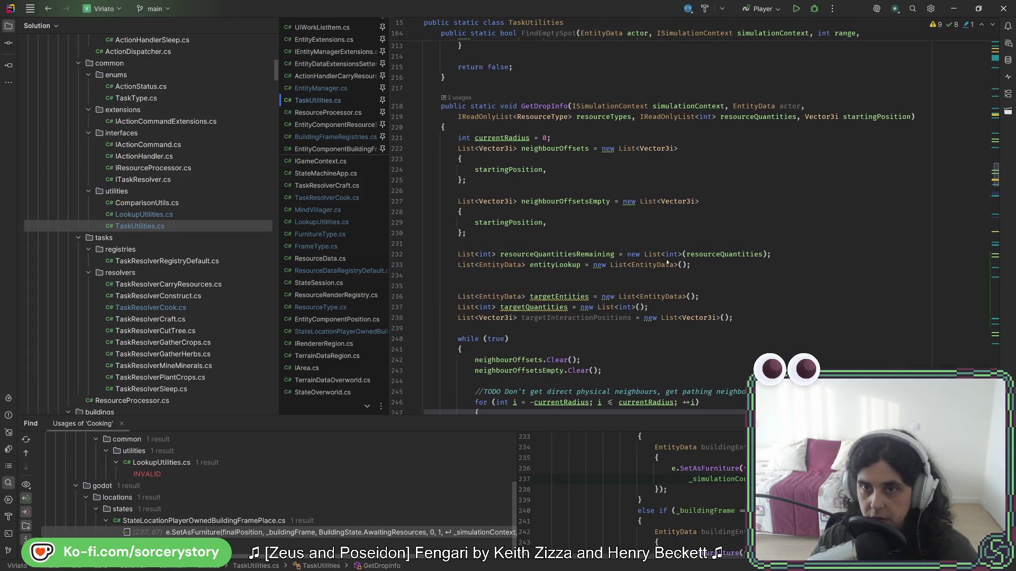
pyautogui.scroll(-10, 623, 311)
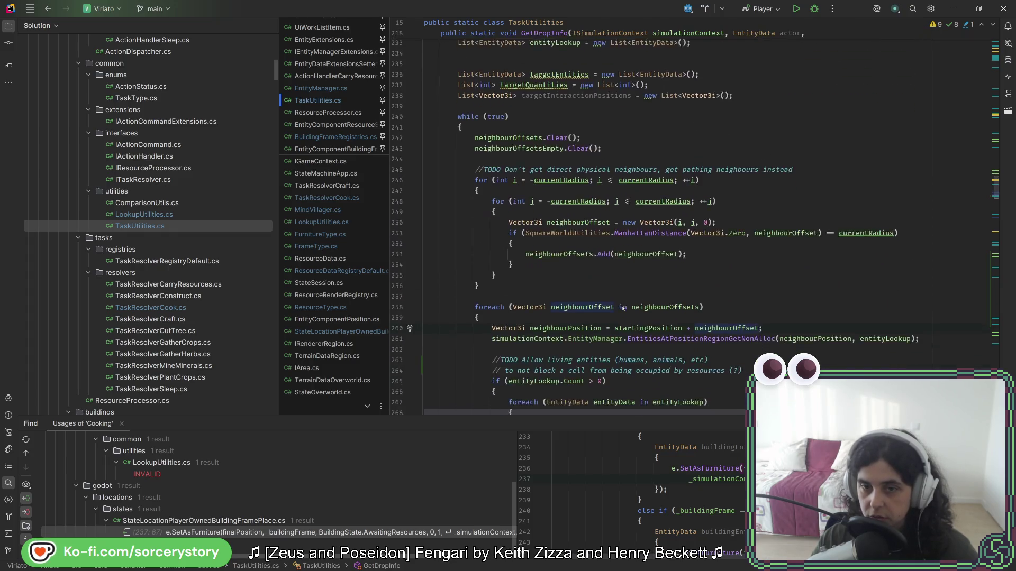
pyautogui.scroll(8, 896, 78)
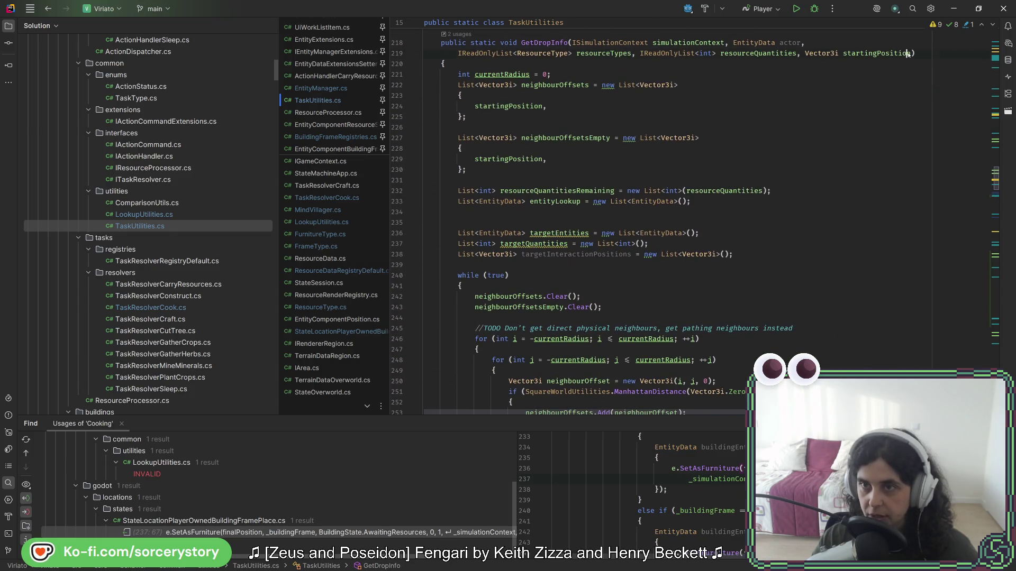
pyautogui.scroll(-12, 799, 185)
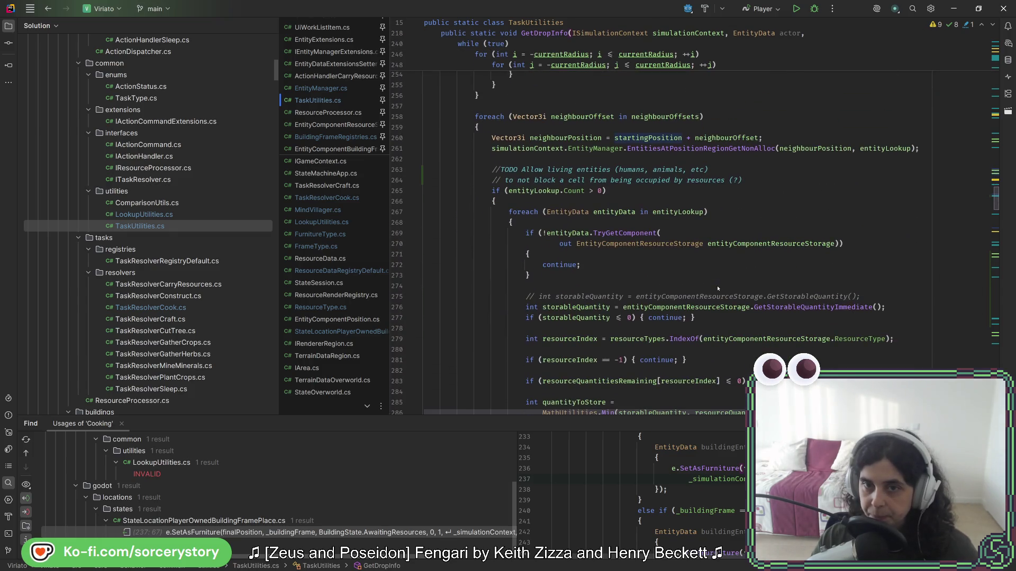
pyautogui.doubleClick(553, 138)
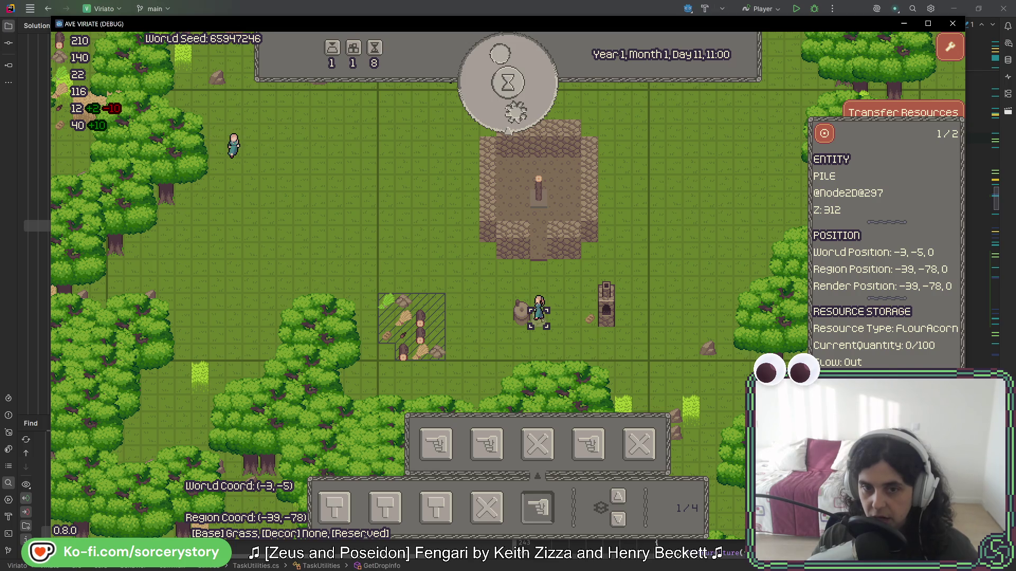
# - Reopen the FlourAcorn pile's info panel, close it, select the pile again, and return to Rider
pyautogui.click(538, 347)
pyautogui.click(539, 317)
pyautogui.click(531, 332)
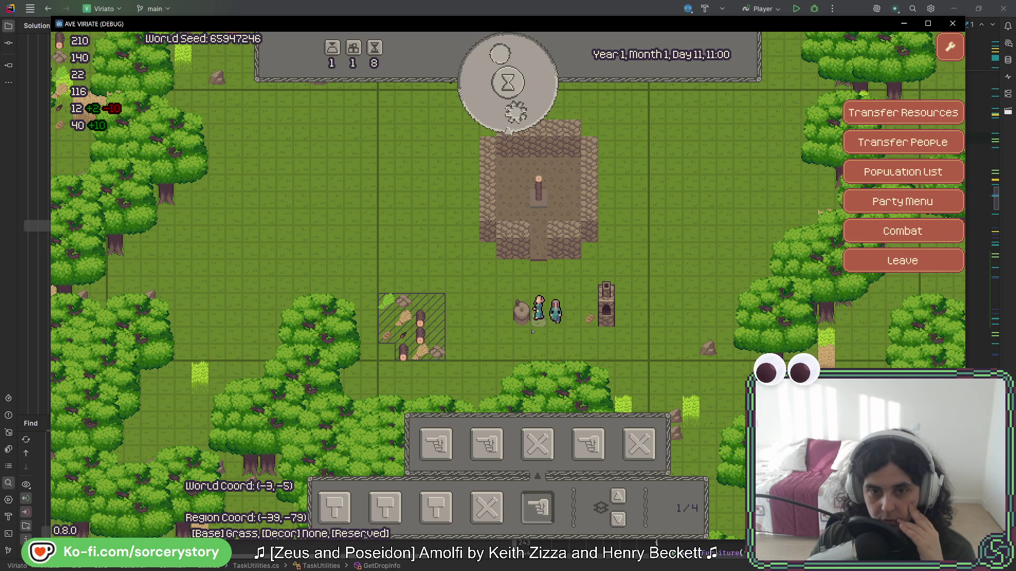
pyautogui.click(538, 312)
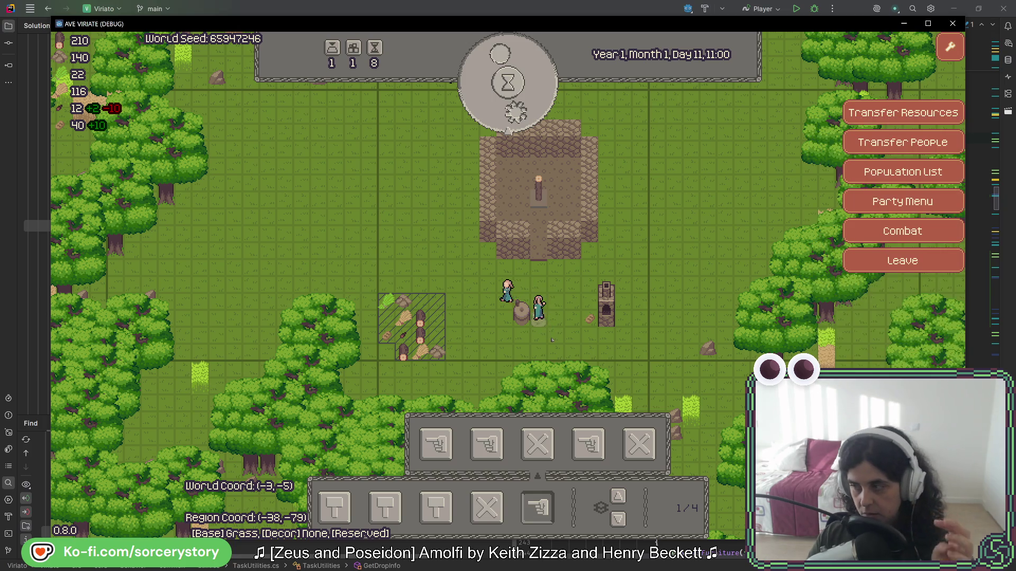
pyautogui.hotkey('alt', 'Tab')
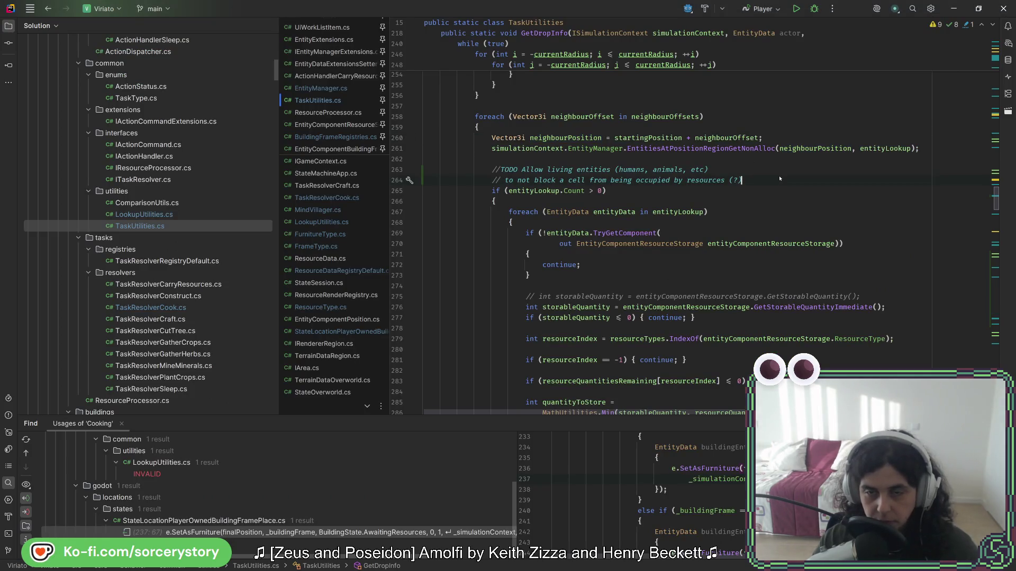
# - Extend the TODO: don't allow the interaction position when characters create resources, so they drop to the side
pyautogui.press('Return')
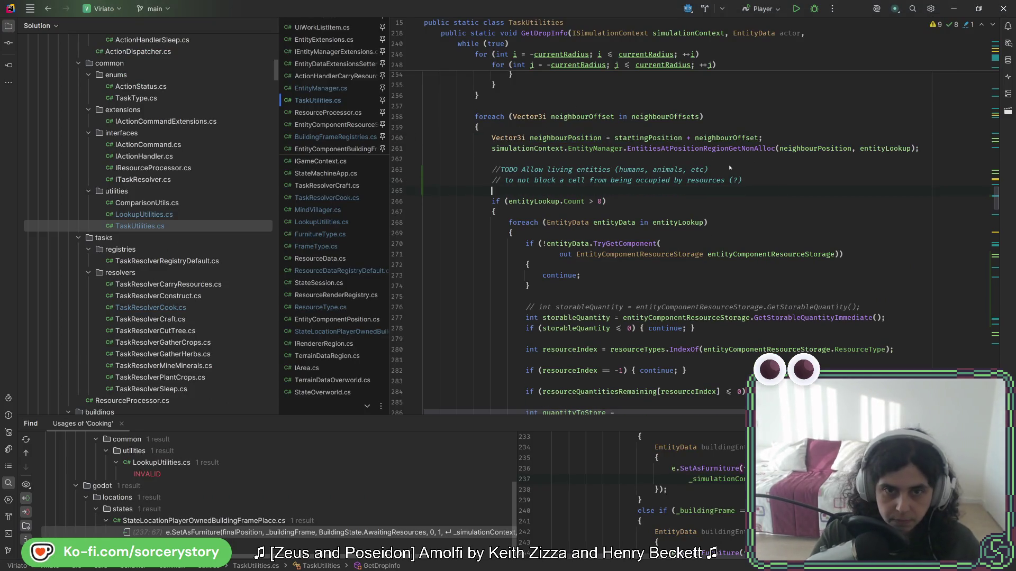
pyautogui.write('//Maybe ev')
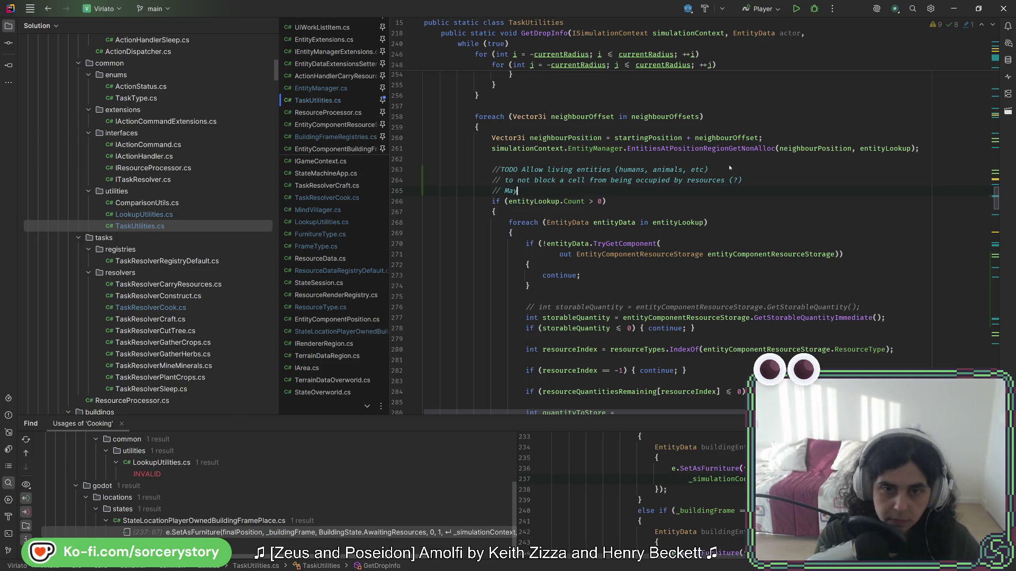
pyautogui.write('en ')
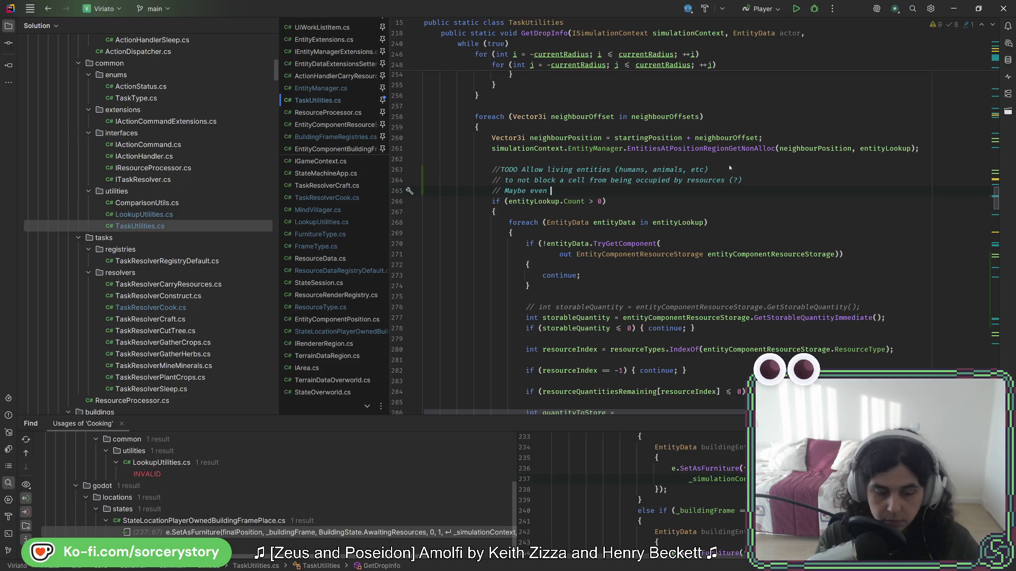
pyautogui.write('alnot')
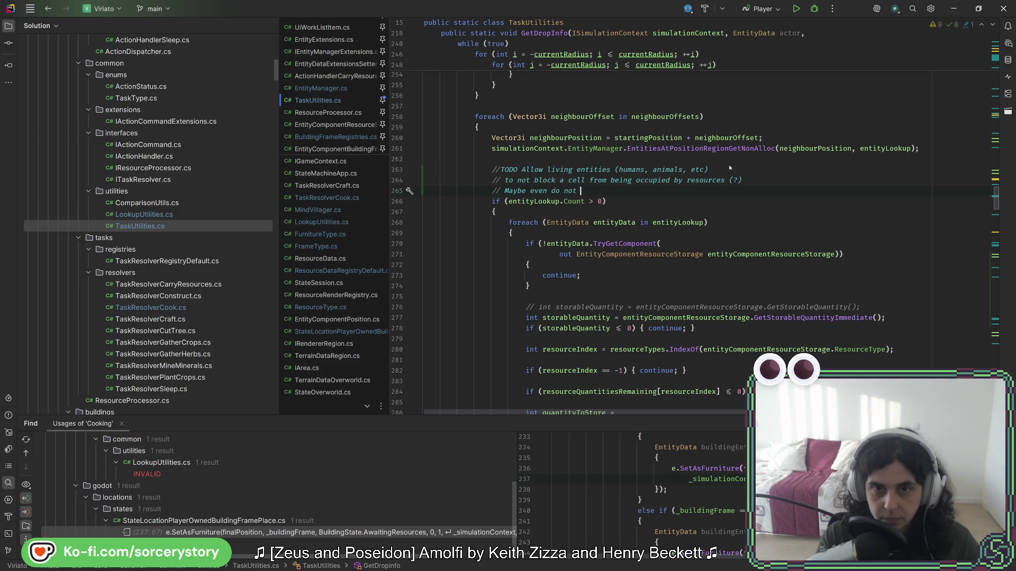
pyautogui.press('BackSpace')
pyautogui.press('BackSpace')
pyautogui.press('BackSpace')
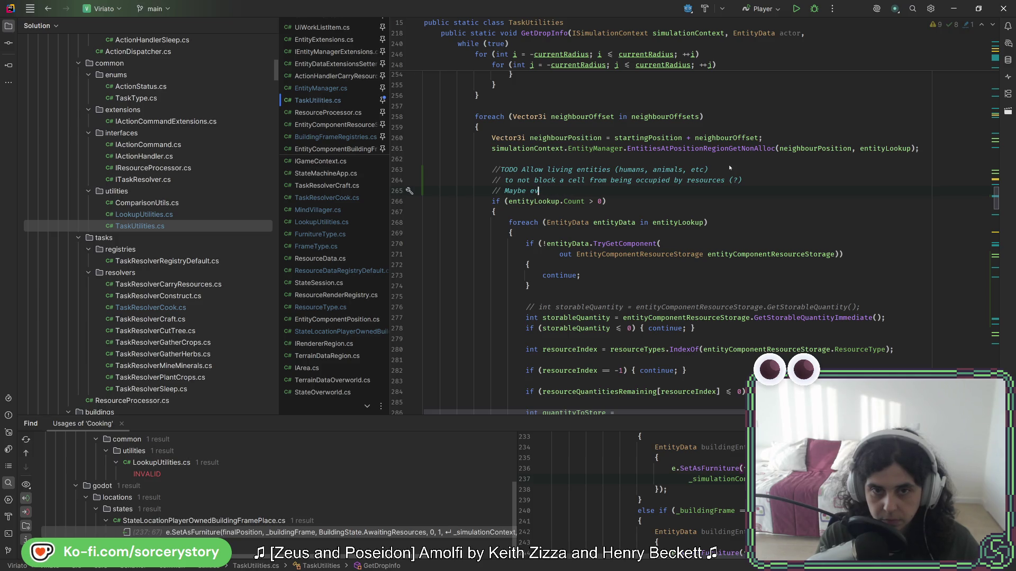
pyautogui.write('do not eve')
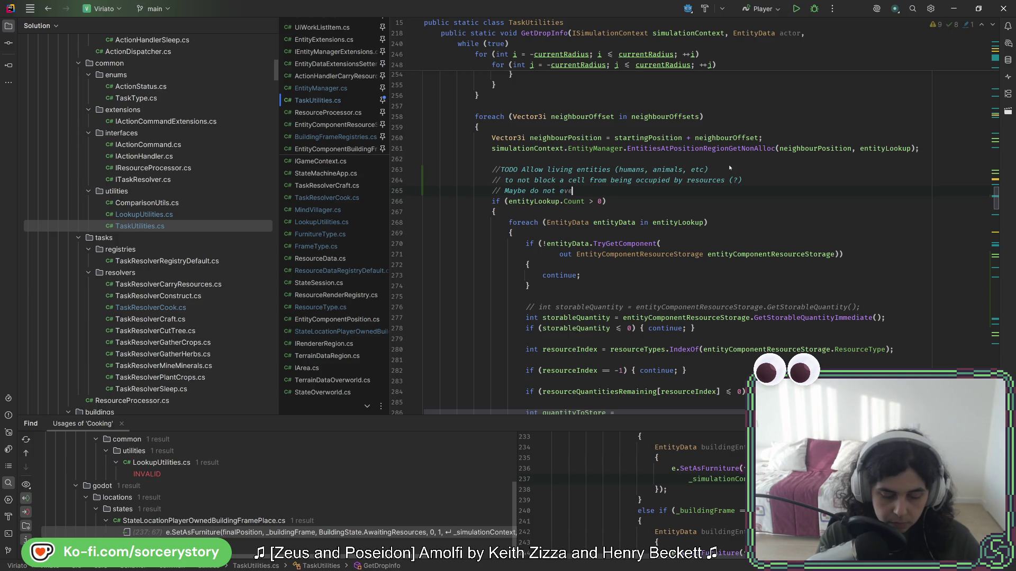
pyautogui.write('n allow the interac')
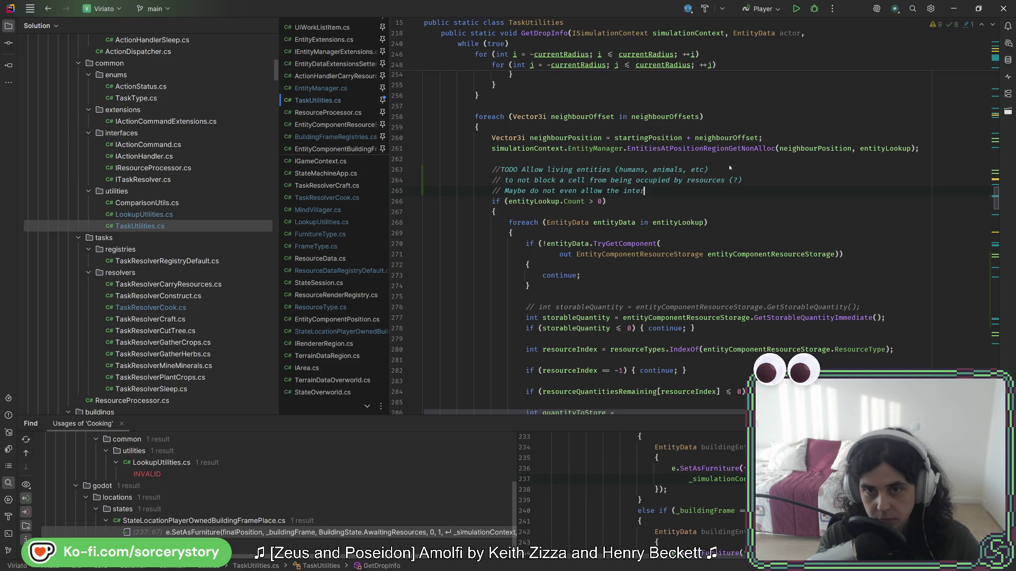
pyautogui.write('tion position when ')
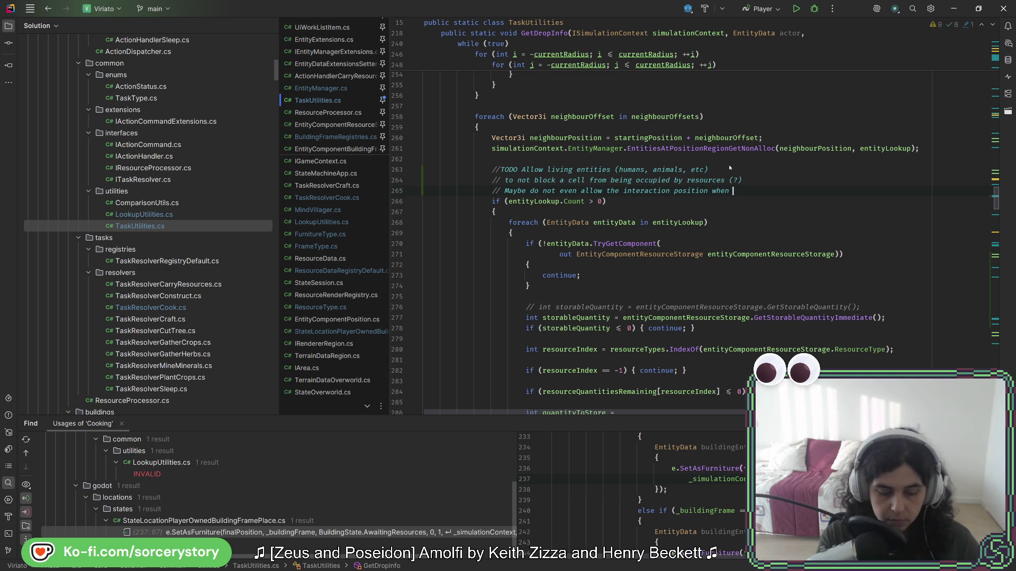
pyautogui.write('character cr')
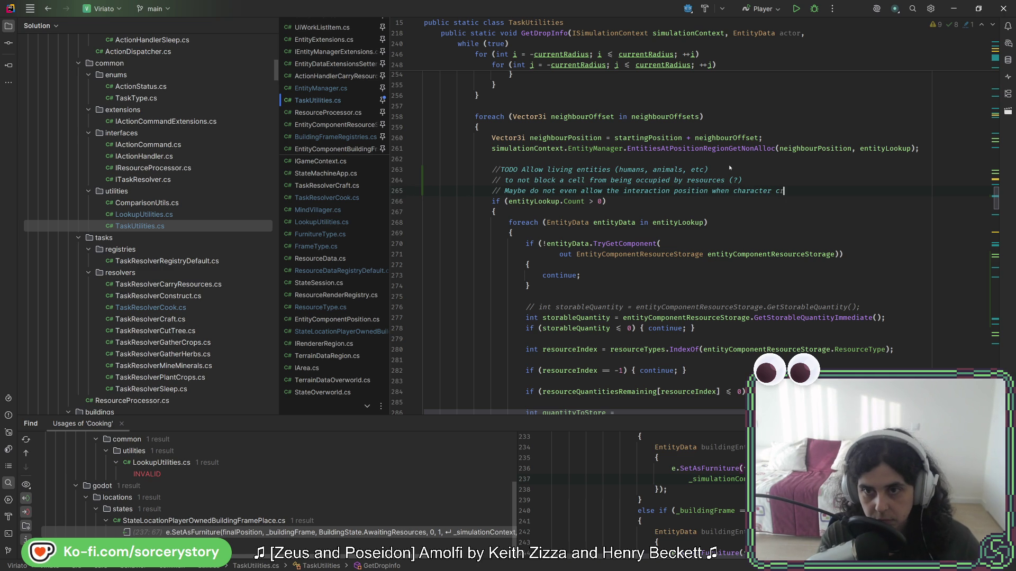
pyautogui.write('eate resources.')
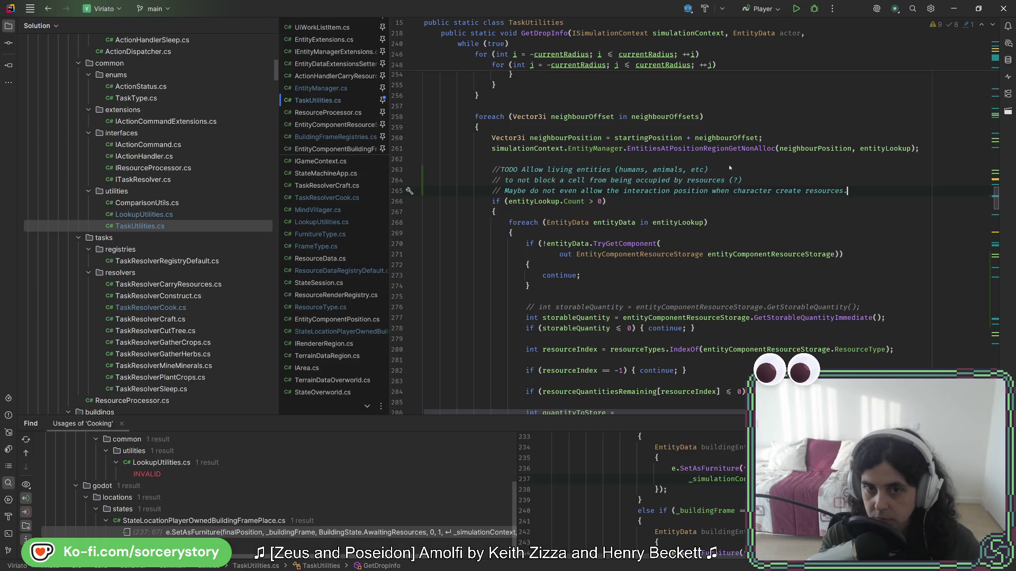
pyautogui.press('Return')
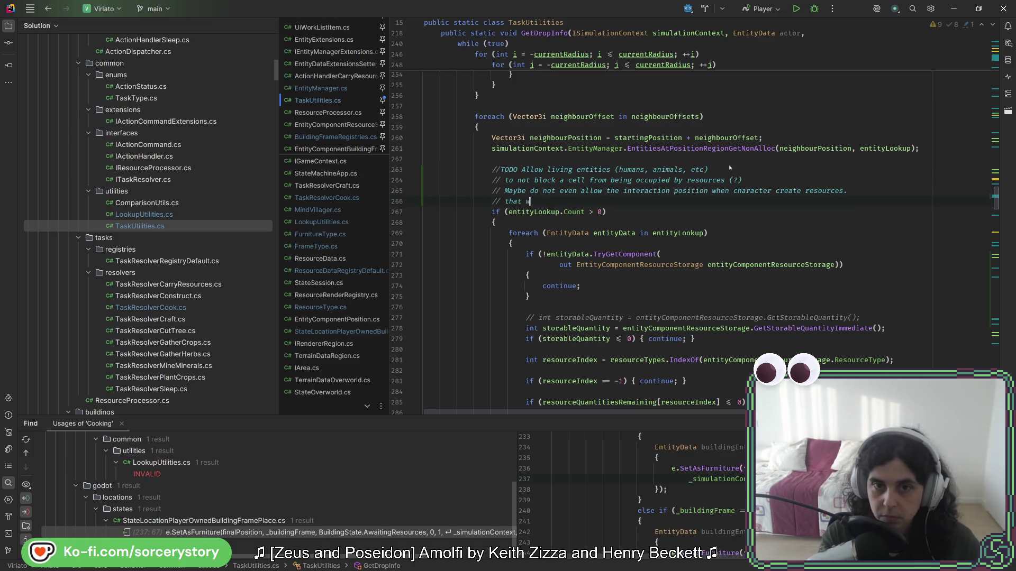
pyautogui.write('Th')
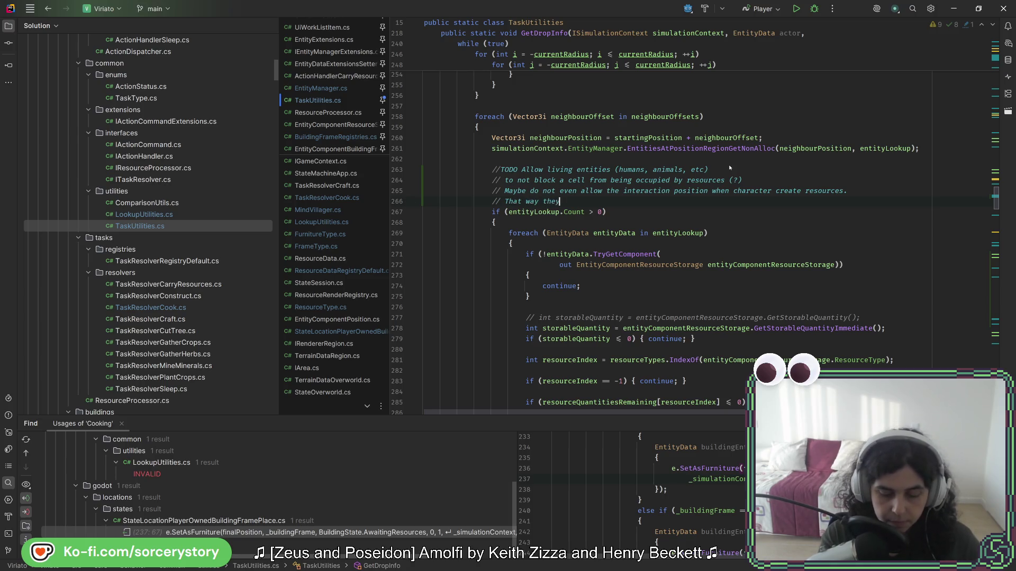
pyautogui.write("at way they'd always d")
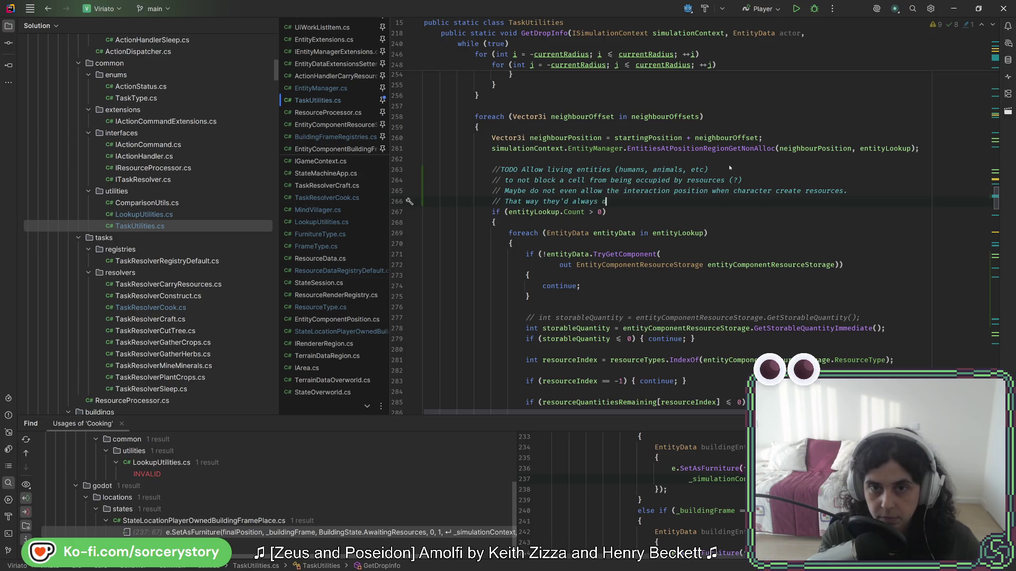
pyautogui.write('rop to the side.')
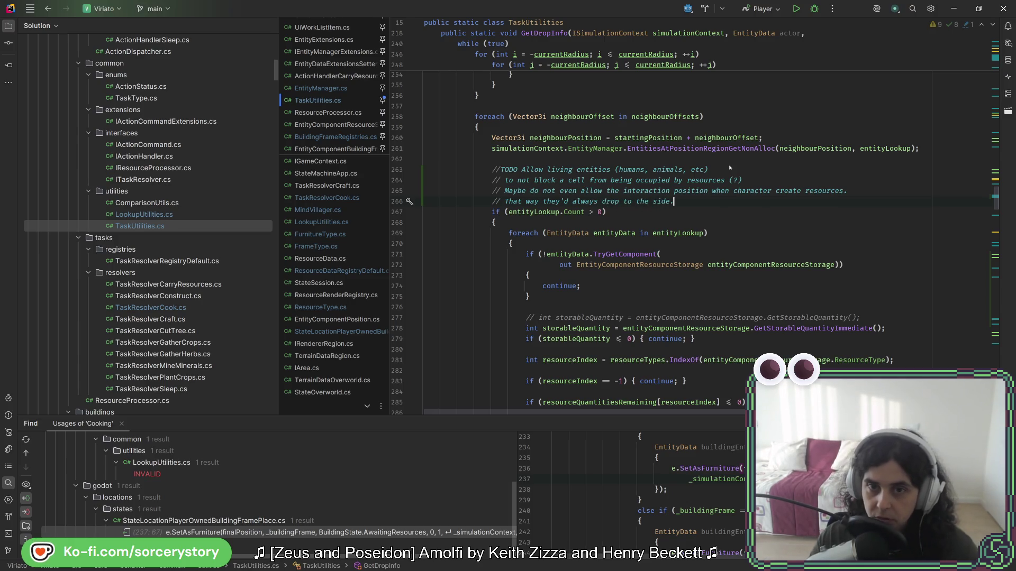
pyautogui.hotkey('alt', 'Tab')
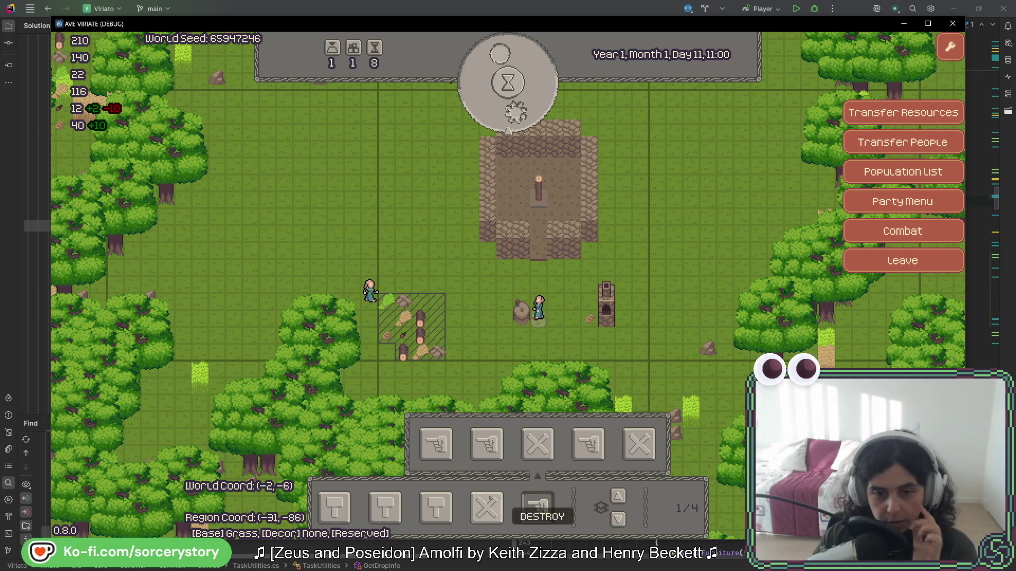
# - Close the destroy tool options and pass five hours to reach 18:00
pyautogui.click(537, 508)
pyautogui.click(509, 113)
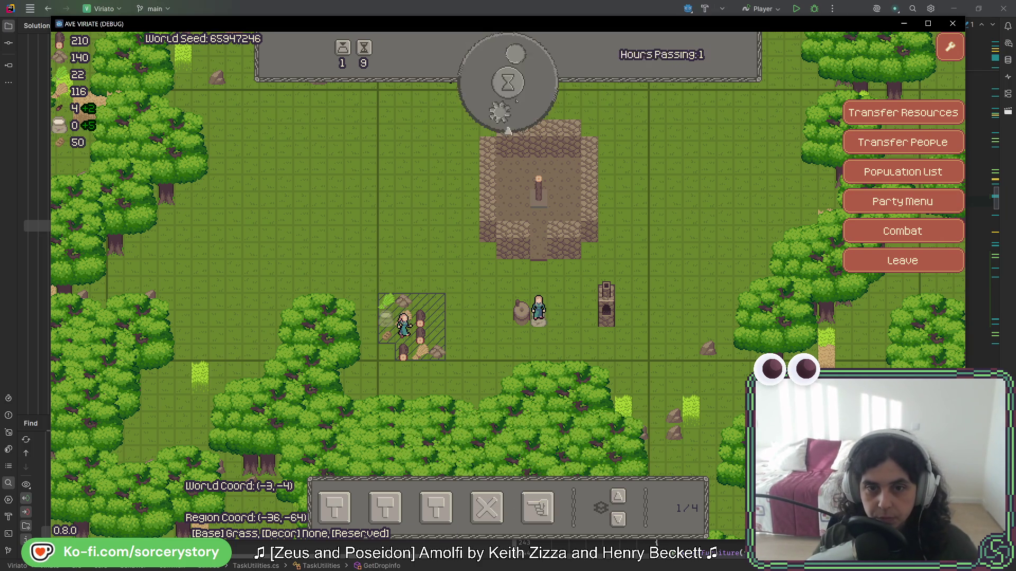
pyautogui.click(509, 112)
pyautogui.click(509, 113)
pyautogui.click(509, 113)
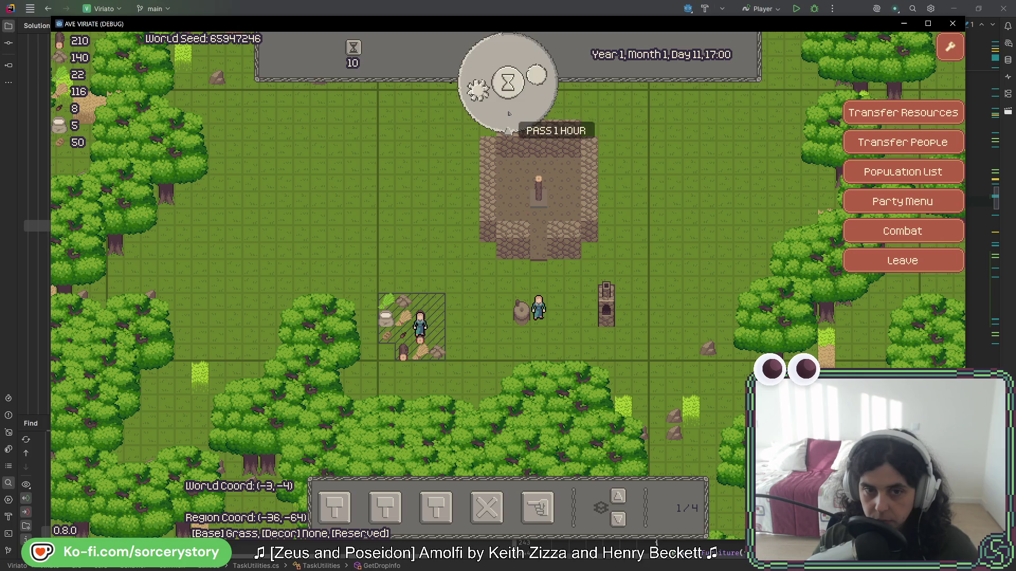
pyautogui.click(509, 112)
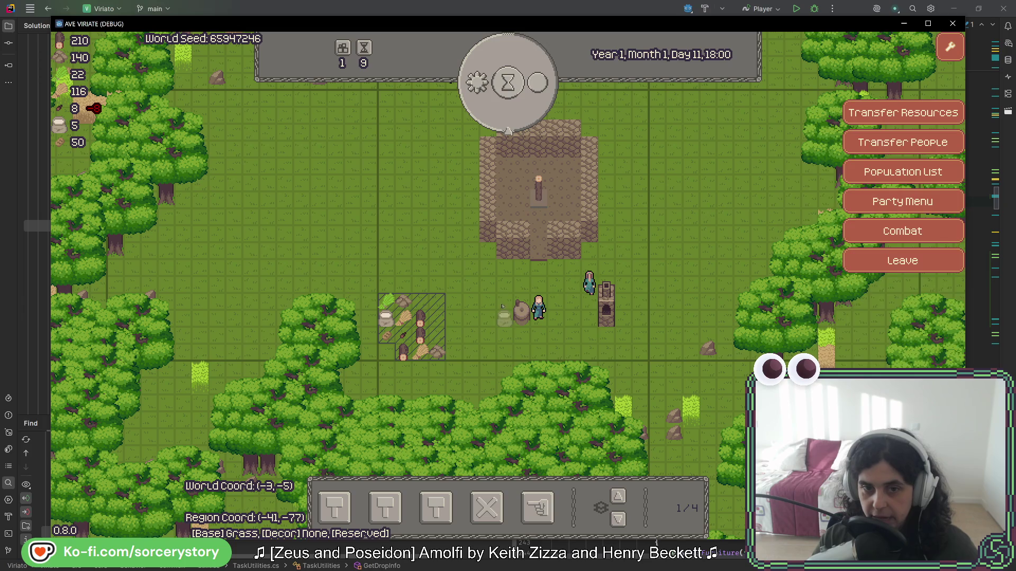
# - Inspect the mineral rock, then open villager Character1's details and center the view on it
pyautogui.moveTo(504, 317)
pyautogui.press('w')
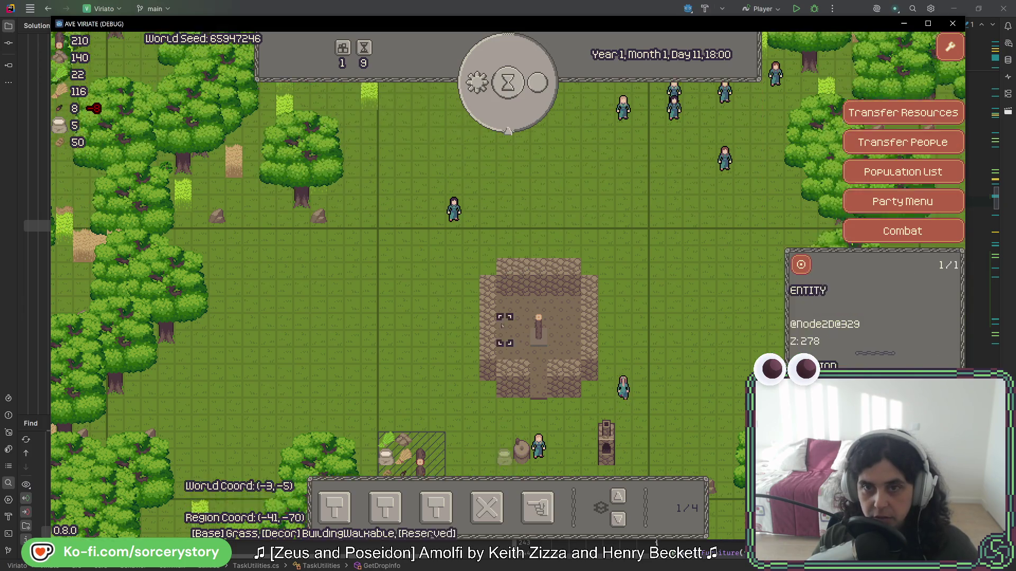
pyautogui.press('s')
pyautogui.press('d')
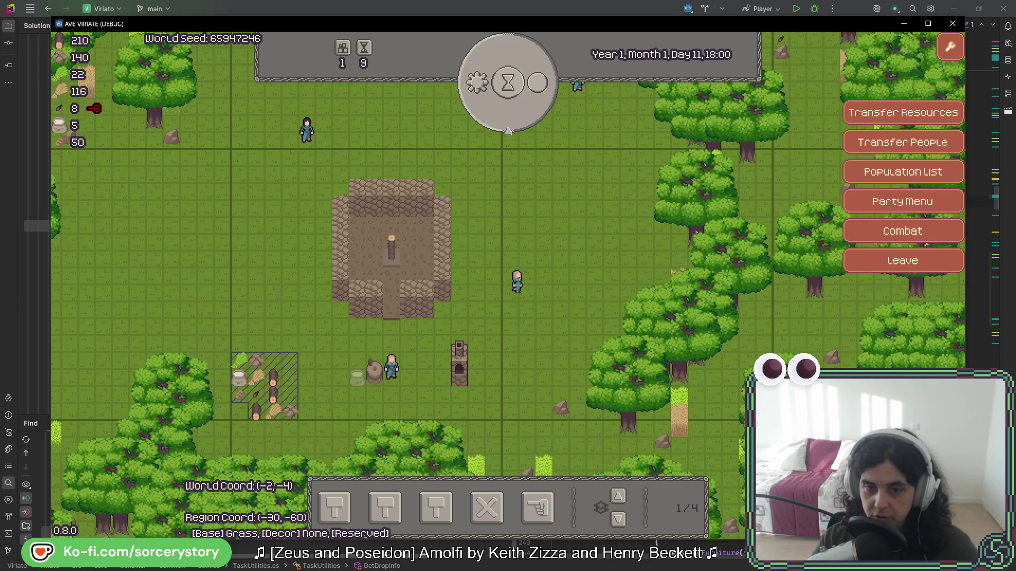
pyautogui.press('w')
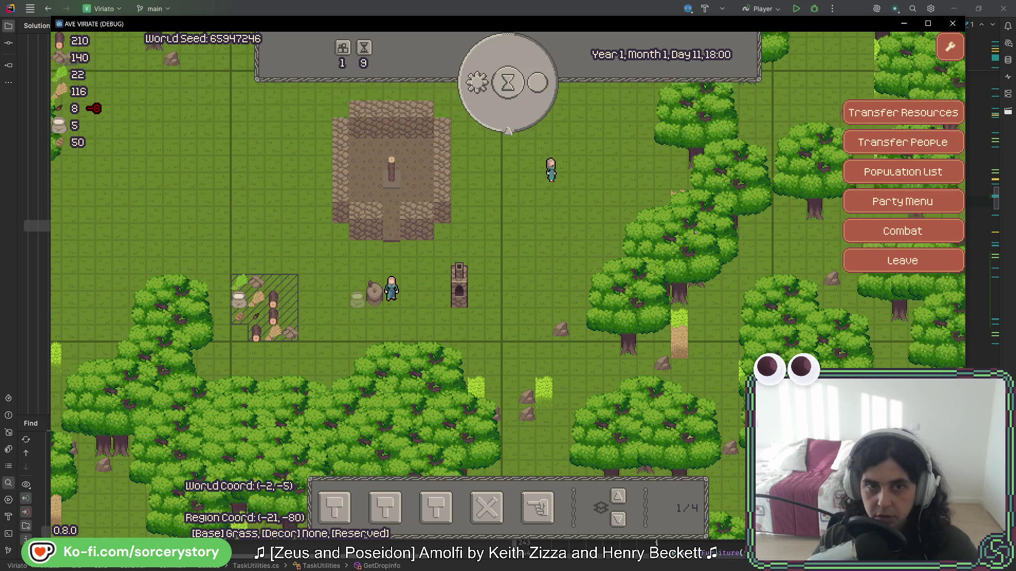
pyautogui.press('w')
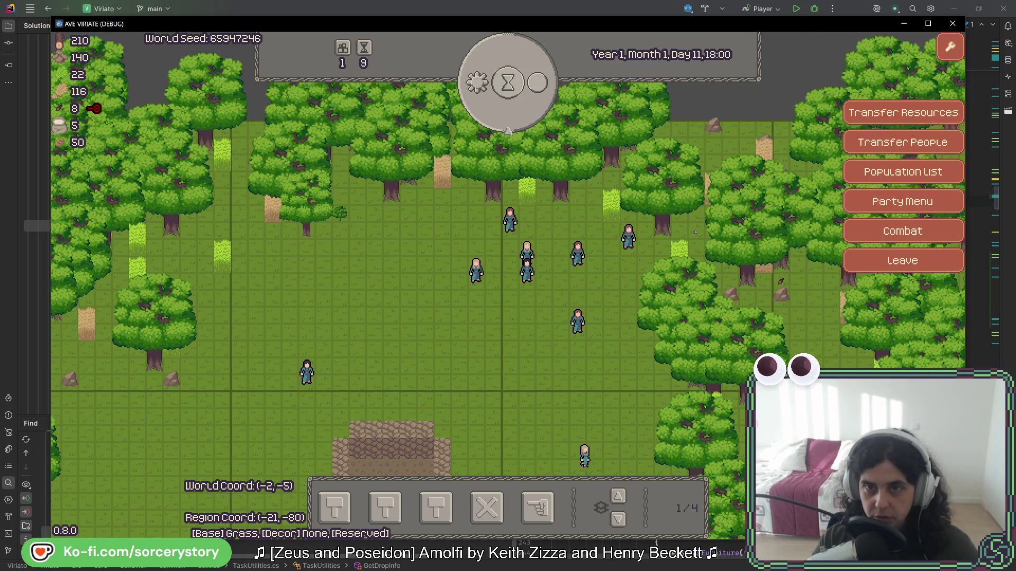
pyautogui.press('s')
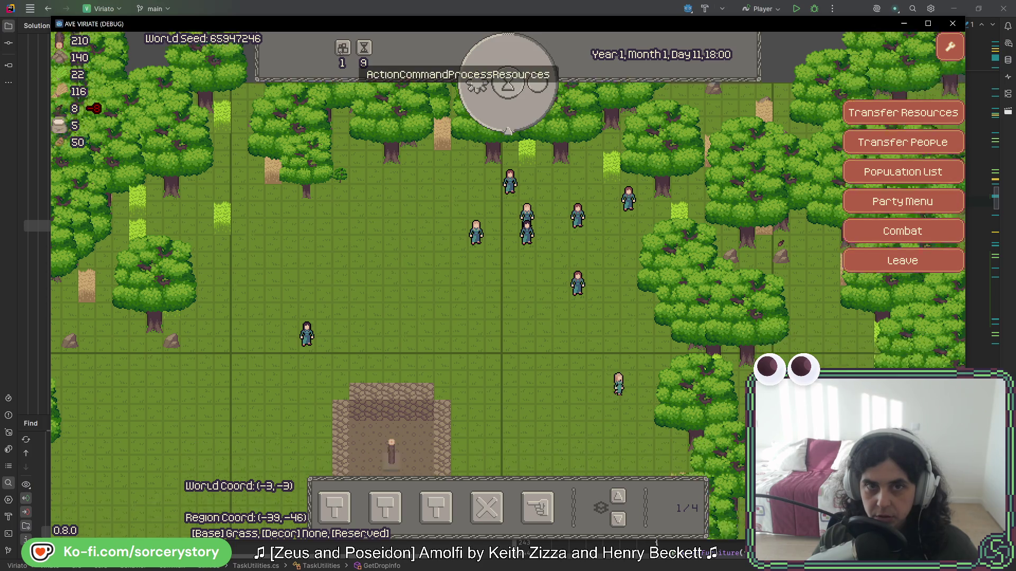
pyautogui.click(375, 361)
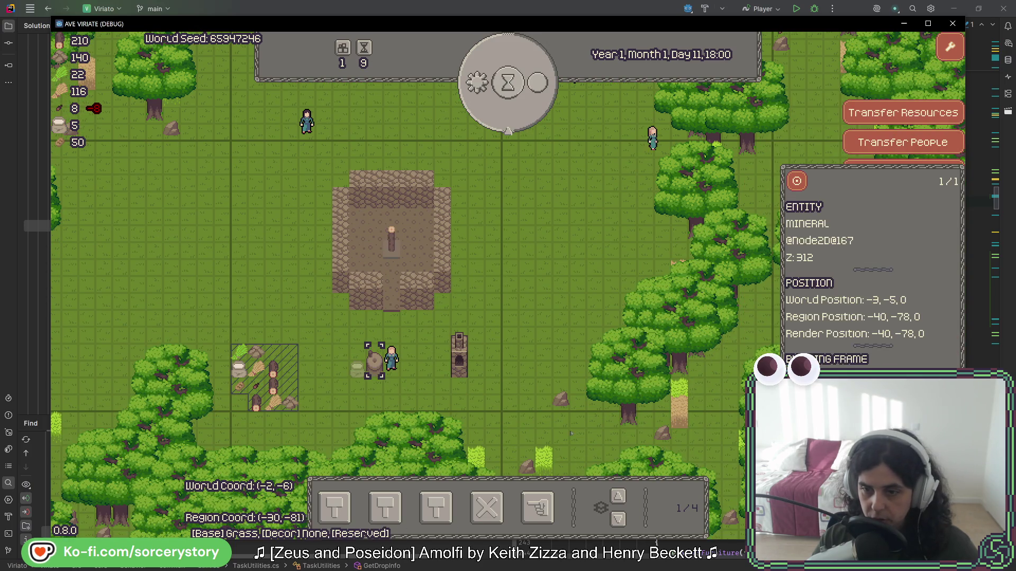
pyautogui.click(661, 135)
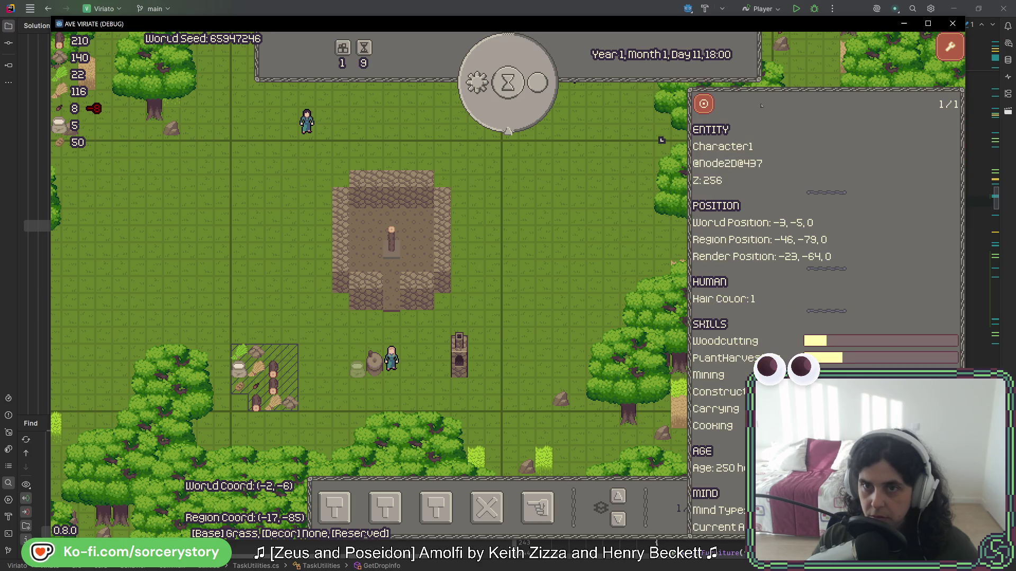
pyautogui.click(703, 104)
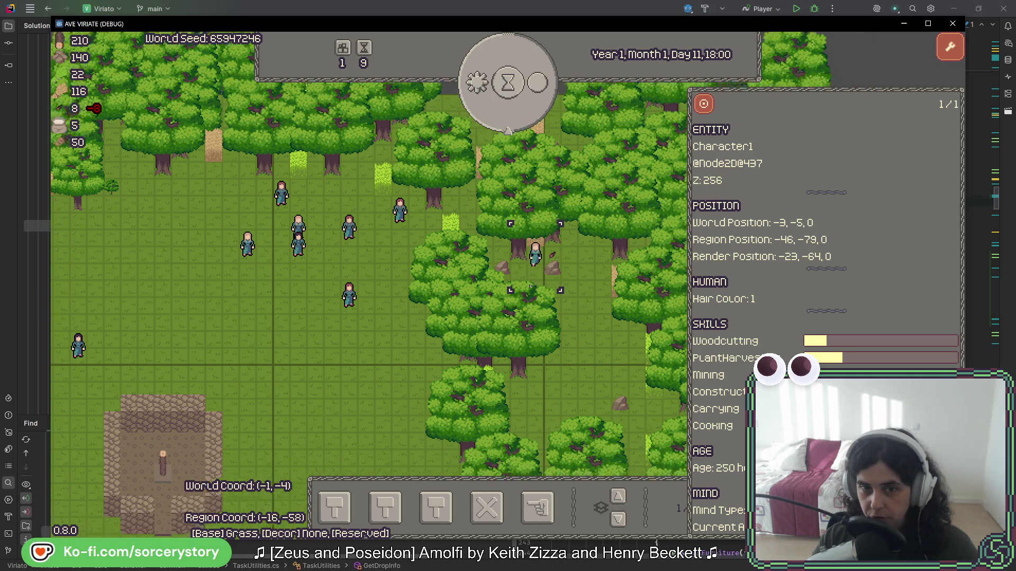
pyautogui.press('s')
pyautogui.press('a')
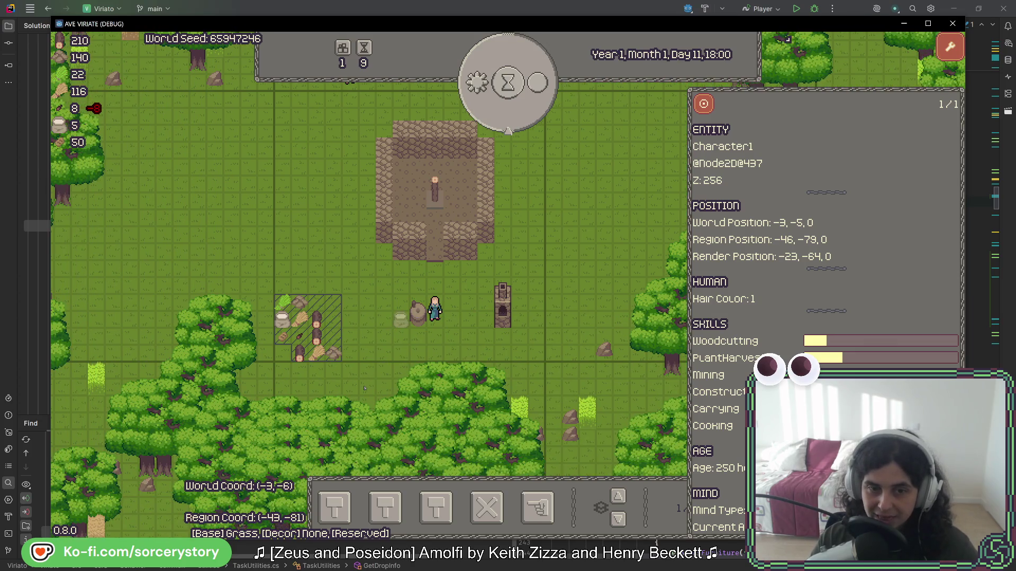
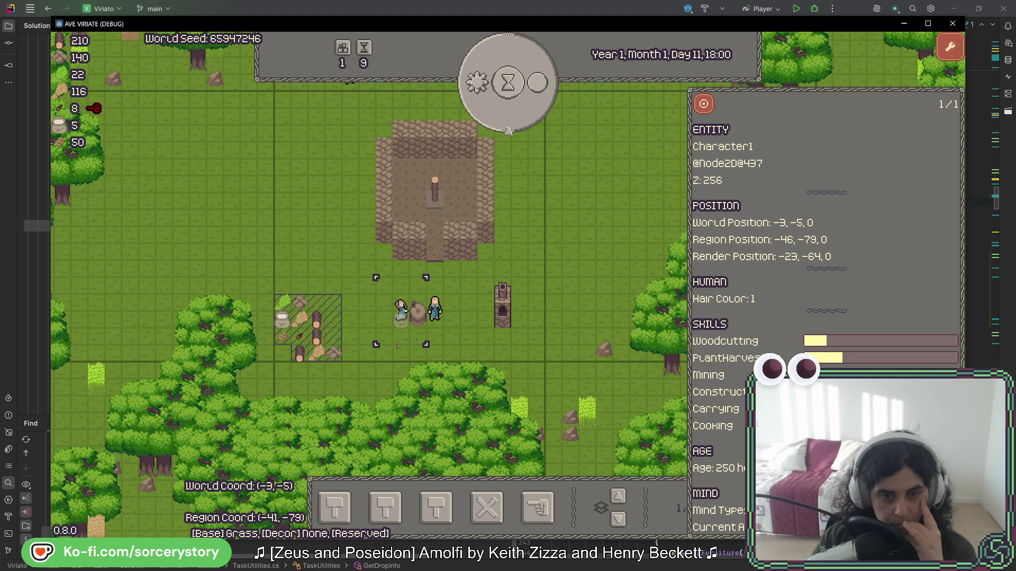
# - Pass the hours to Day 12, 07:00 and close the character details panel
pyautogui.click(528, 102)
pyautogui.click(528, 102)
pyautogui.click(527, 102)
pyautogui.click(527, 102)
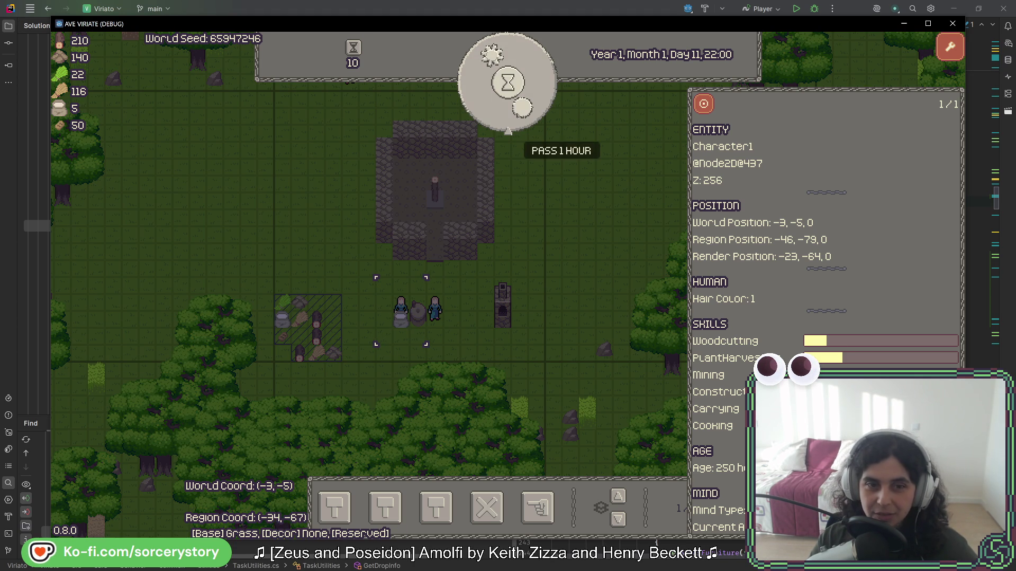
pyautogui.click(521, 100)
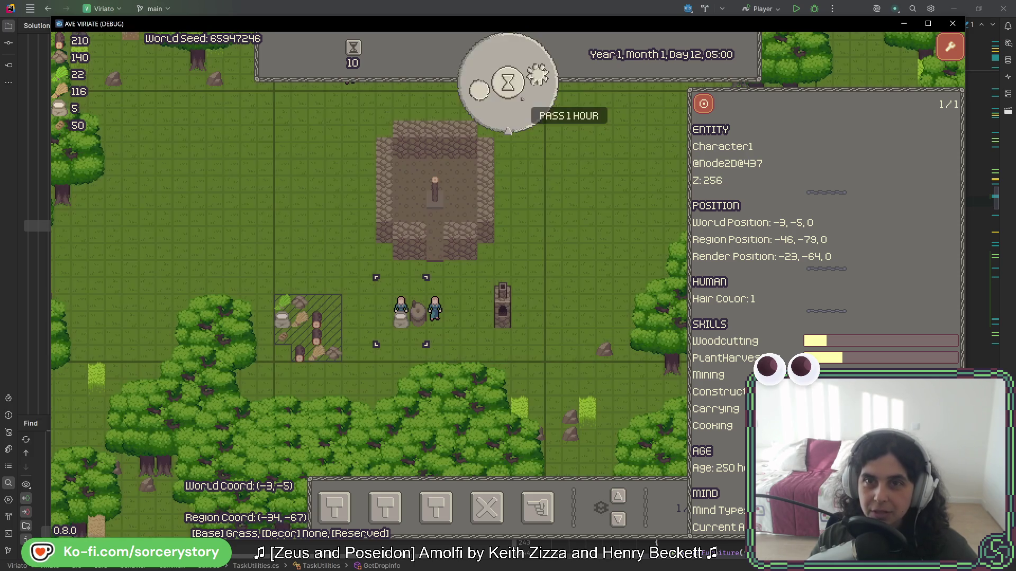
pyautogui.click(521, 100)
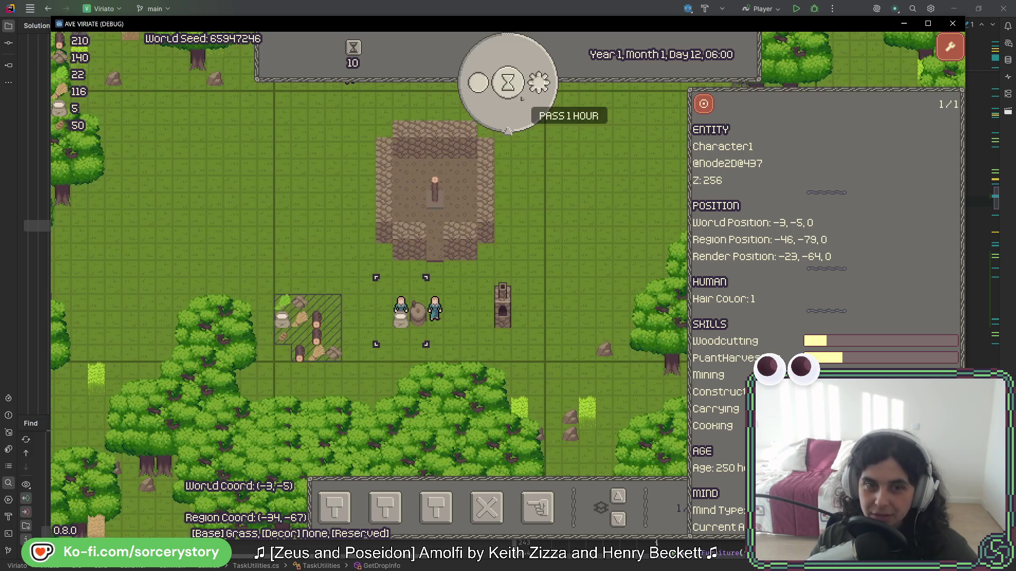
pyautogui.click(489, 340)
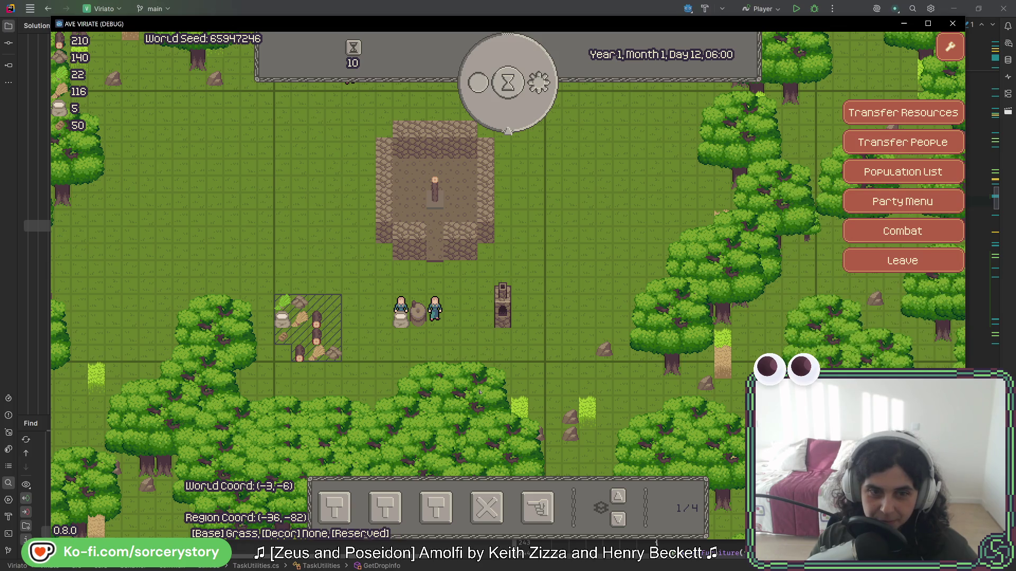
pyautogui.click(511, 83)
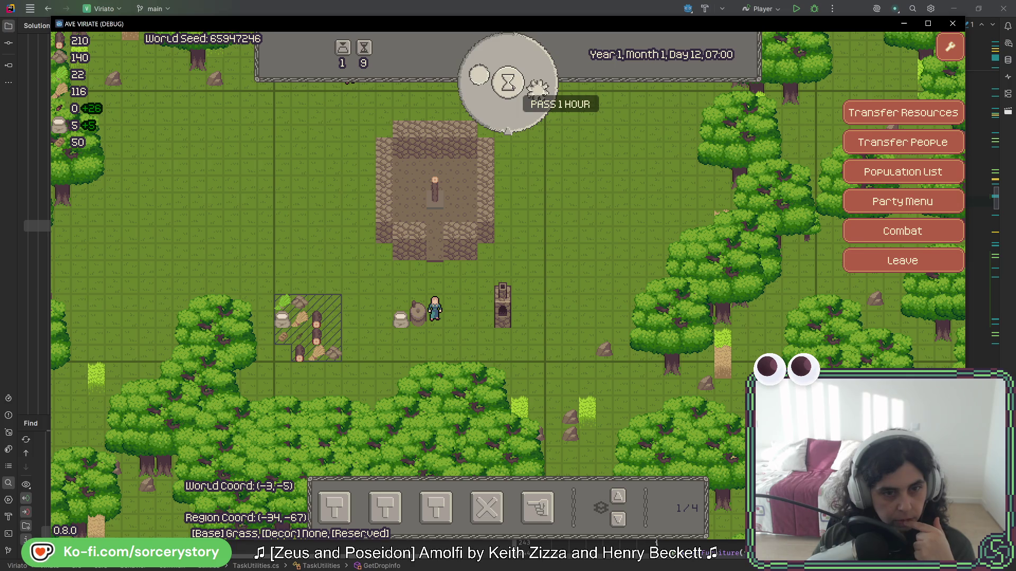
# - Pan south and east over the forest, re-centre on the village, then switch to Rider
pyautogui.press('s')
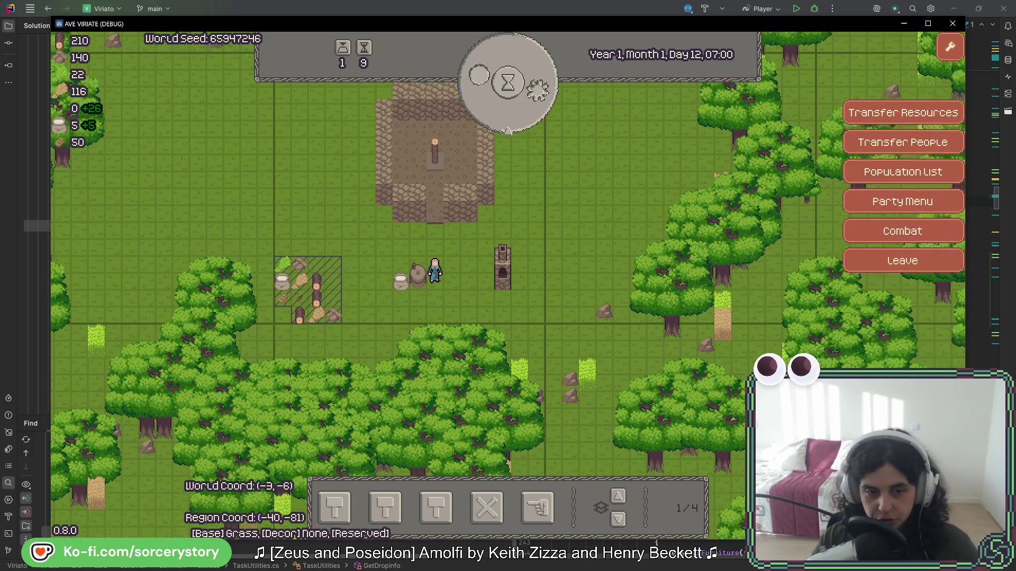
pyautogui.press('s')
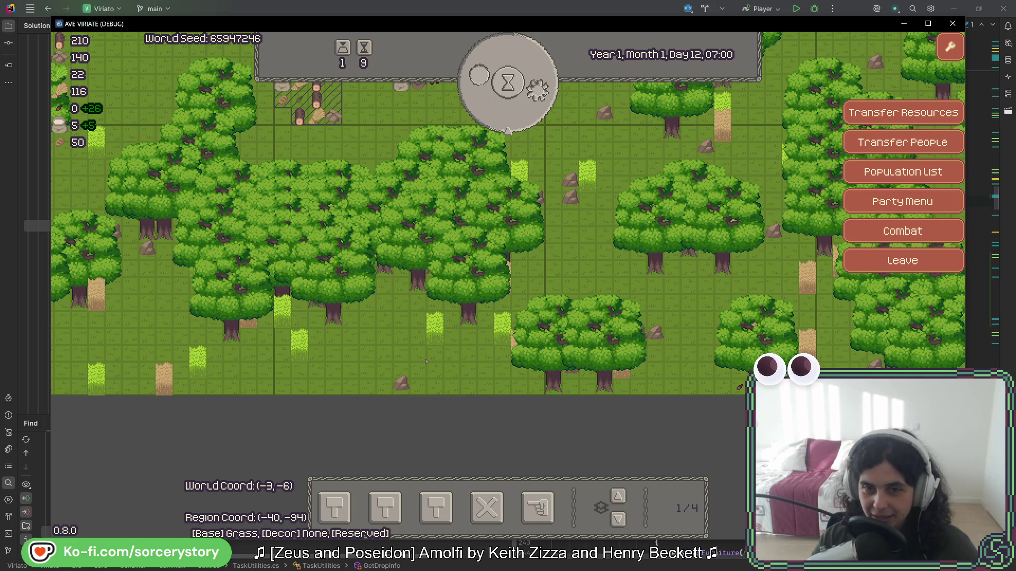
pyautogui.press('d')
pyautogui.moveTo(613, 386)
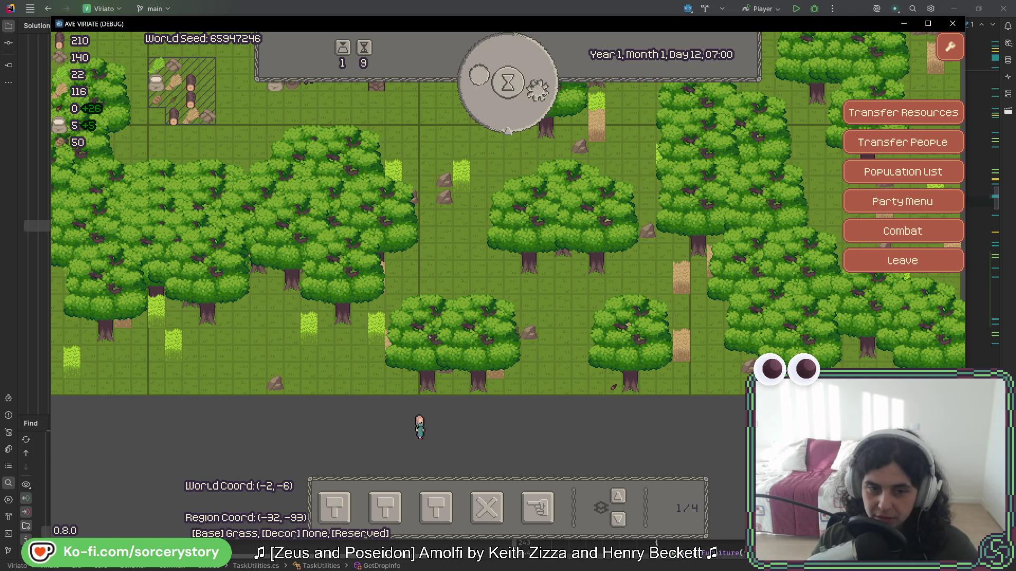
pyautogui.press('s')
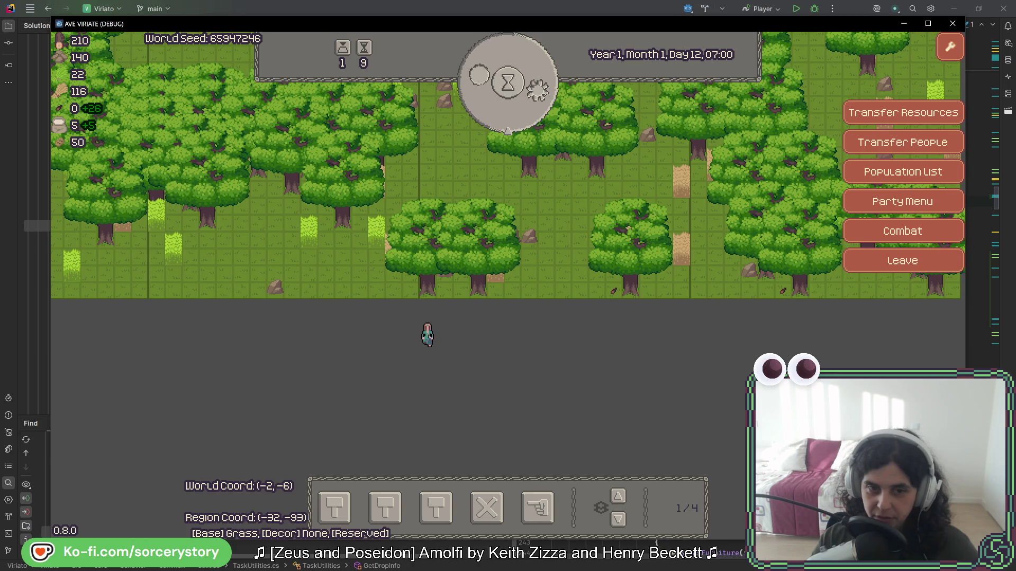
pyautogui.press('w')
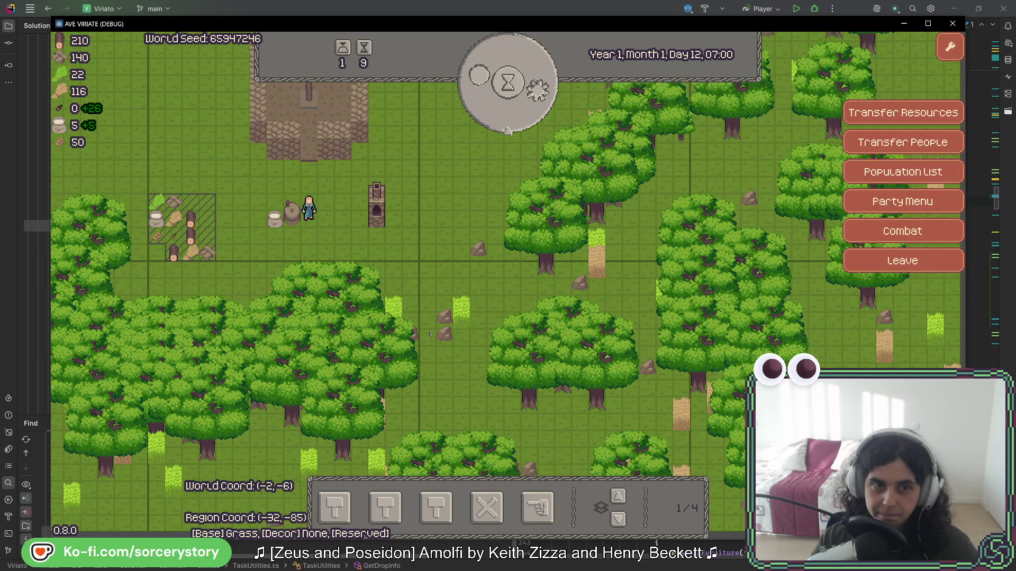
pyautogui.press('s')
pyautogui.press('d')
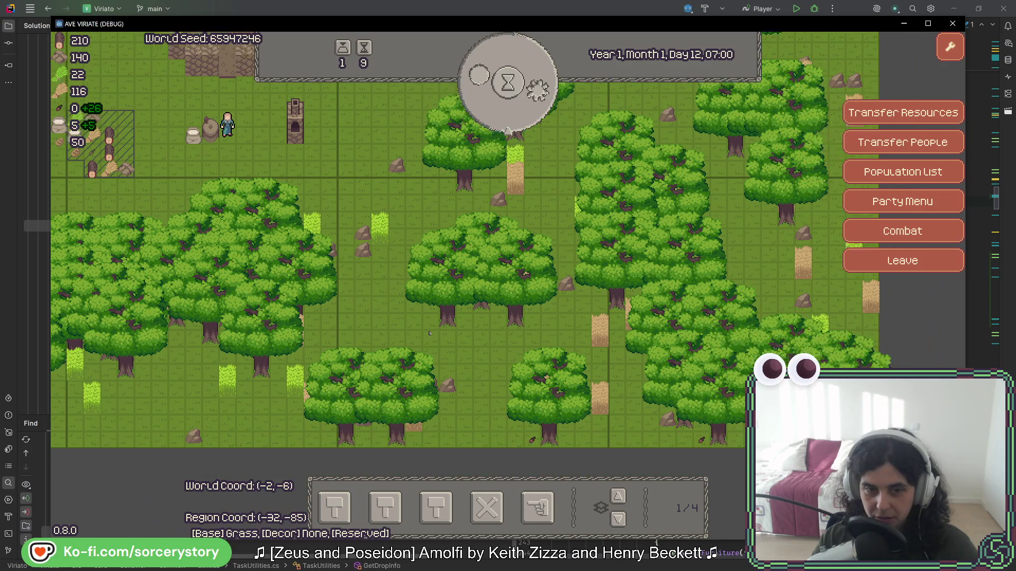
pyautogui.press('w')
pyautogui.press('a')
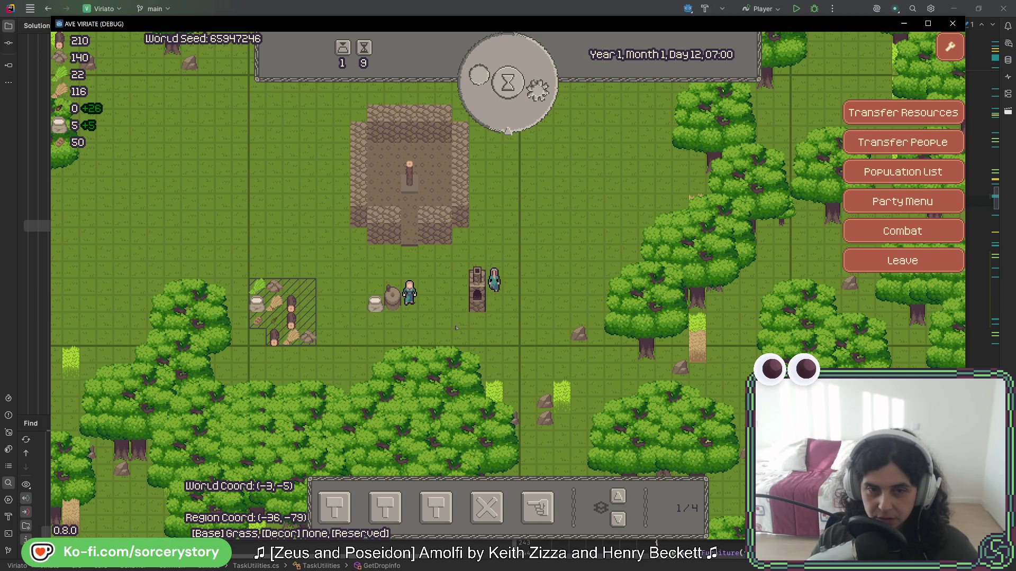
pyautogui.hotkey('alt', 'Tab')
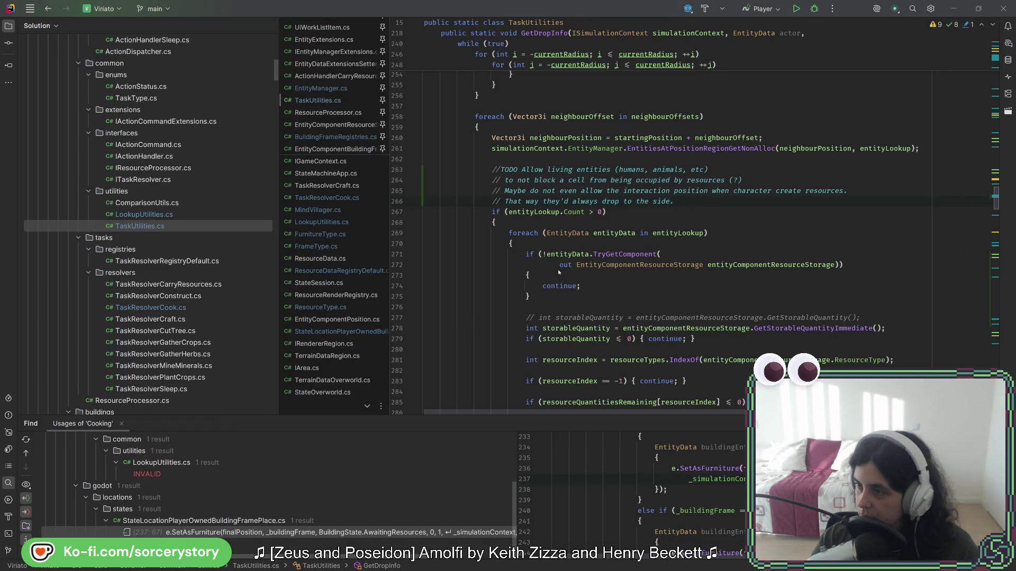
# - On the spr_kenney sheet, eyedrop a tan and paint the oven's light stripe, then undo it
pyautogui.hotkey('alt', 'Tab')
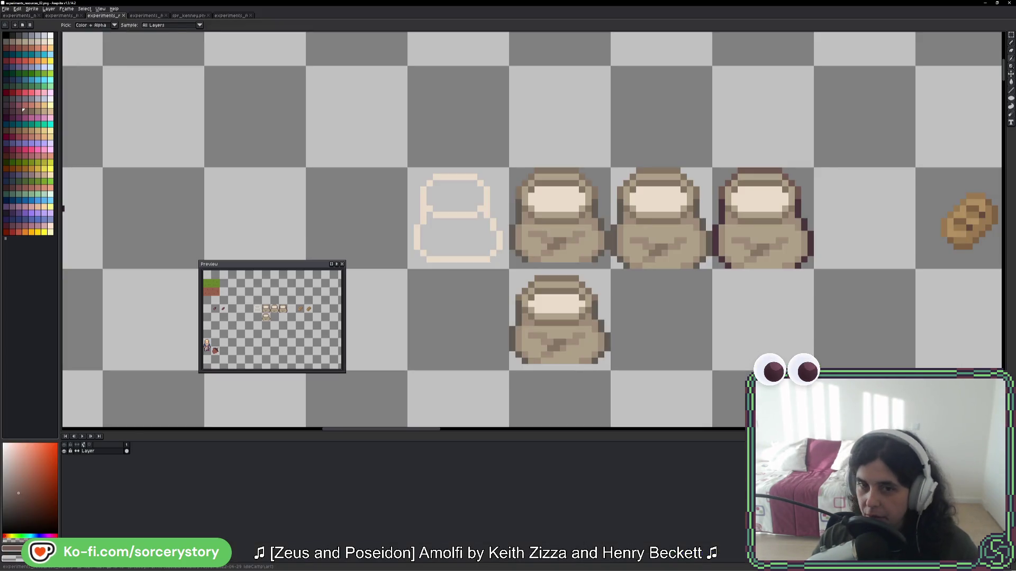
pyautogui.click(187, 16)
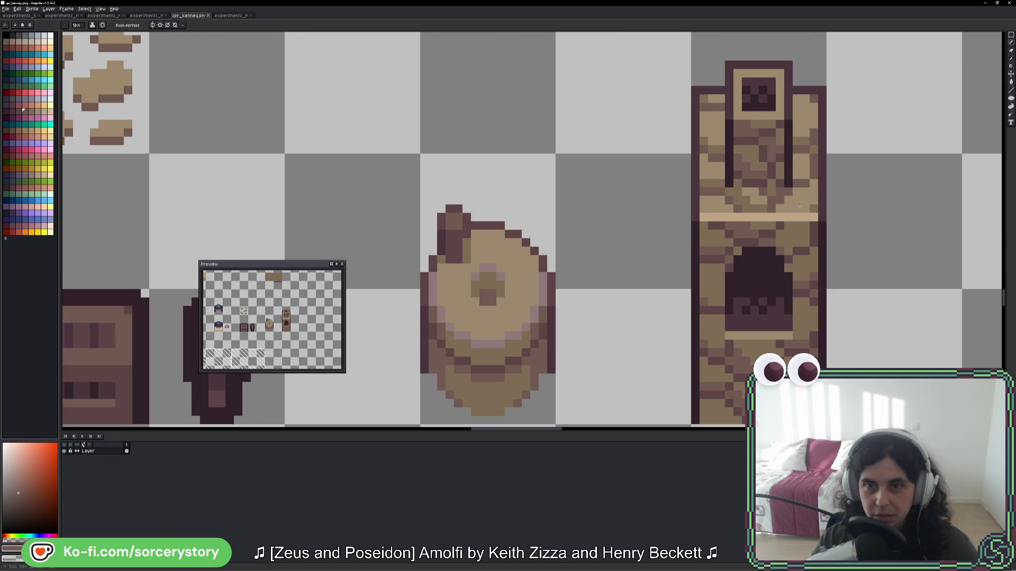
pyautogui.scroll(-1, 829, 217)
pyautogui.scroll(3, 502, 227)
pyautogui.press('i')
pyautogui.keyDown('alt'); pyautogui.click(502, 227); pyautogui.keyUp('alt')
pyautogui.moveTo(455, 243); pyautogui.dragTo(679, 243)
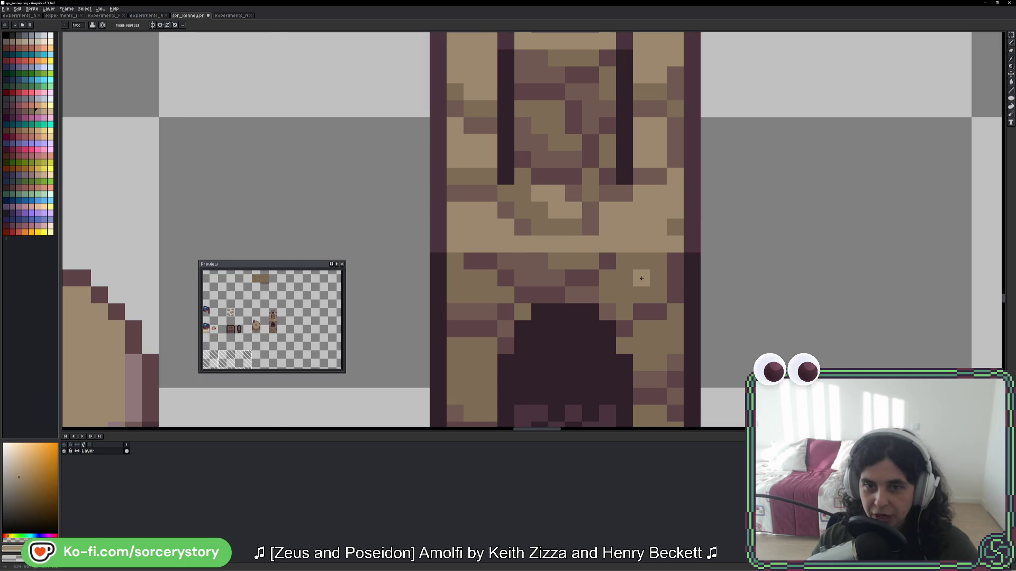
pyautogui.scroll(-6, 642, 278)
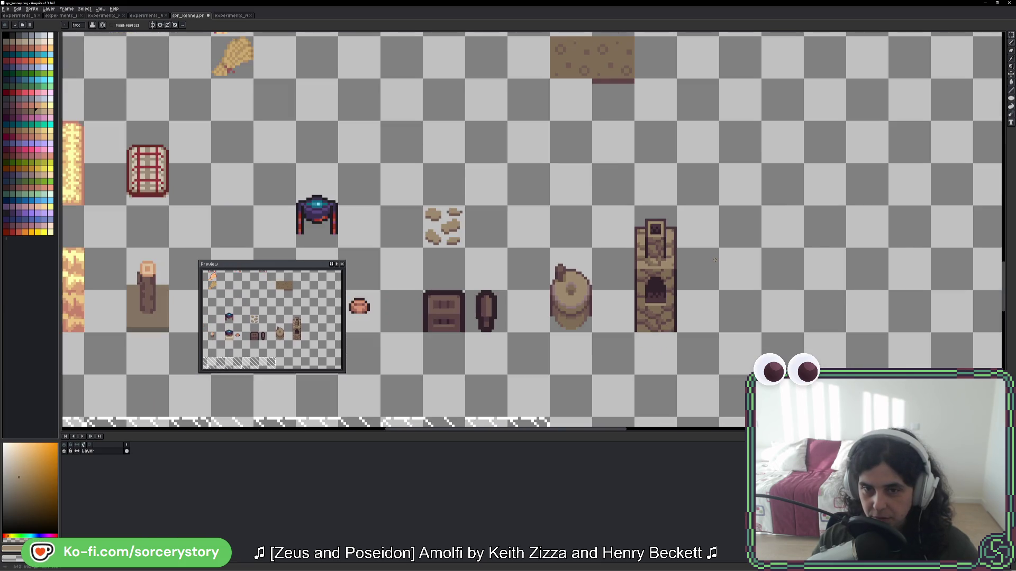
pyautogui.hotkey('ctrl', 'z')
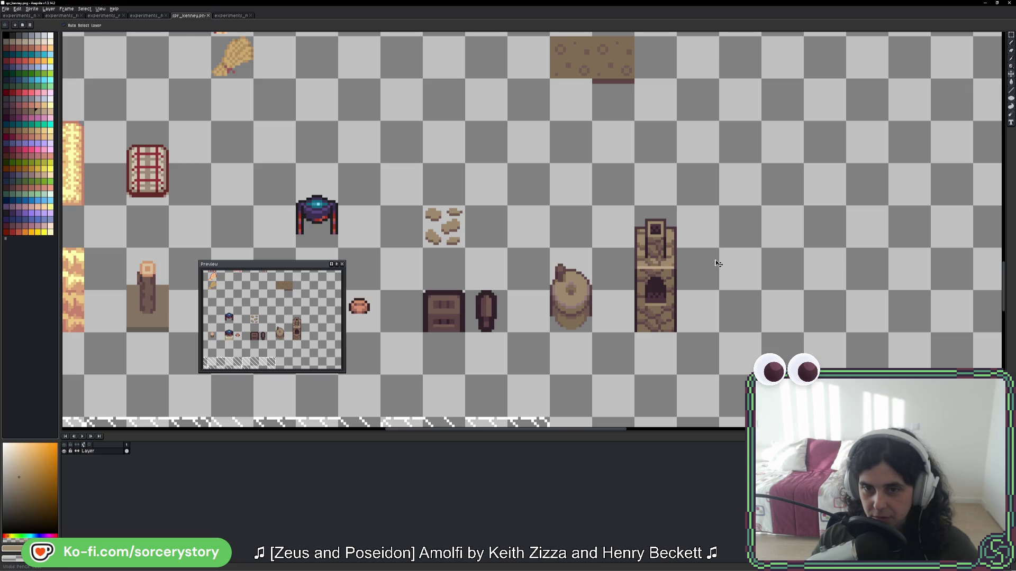
pyautogui.scroll(5, 649, 264)
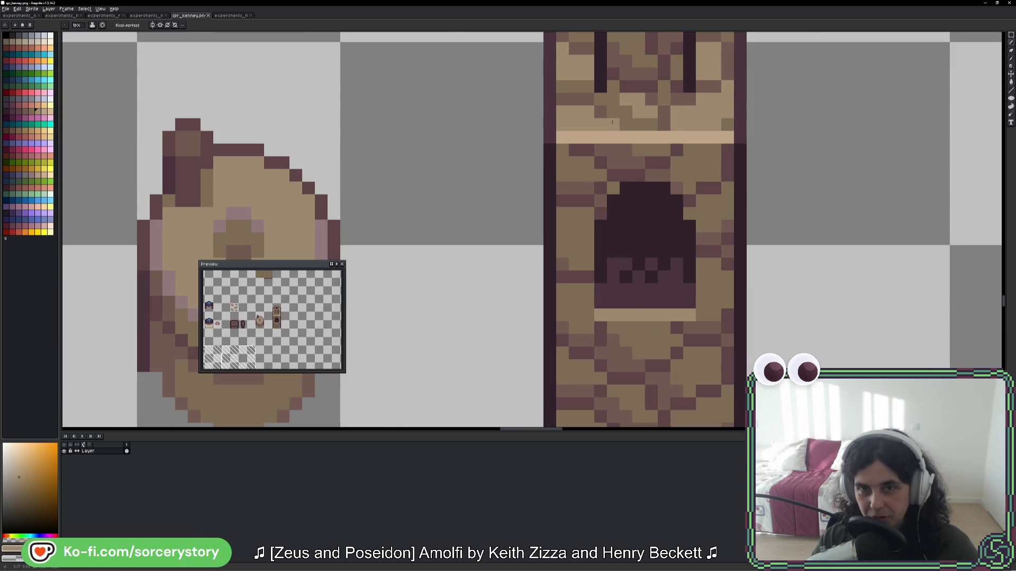
# - Repaint the oven's light stripe in a darker tan and return to the game
pyautogui.press('alt')
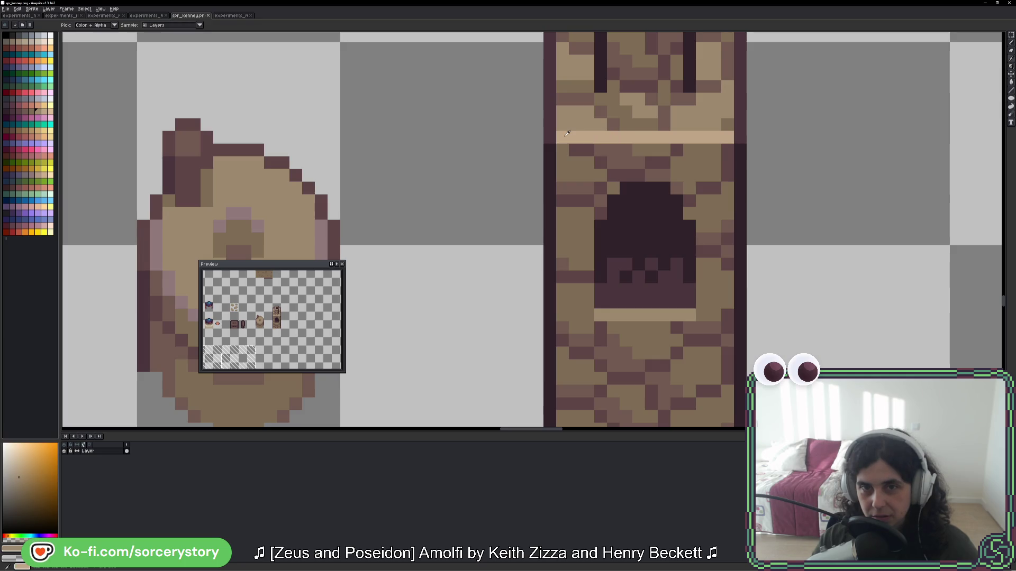
pyautogui.moveTo(568, 136); pyautogui.dragTo(721, 134)
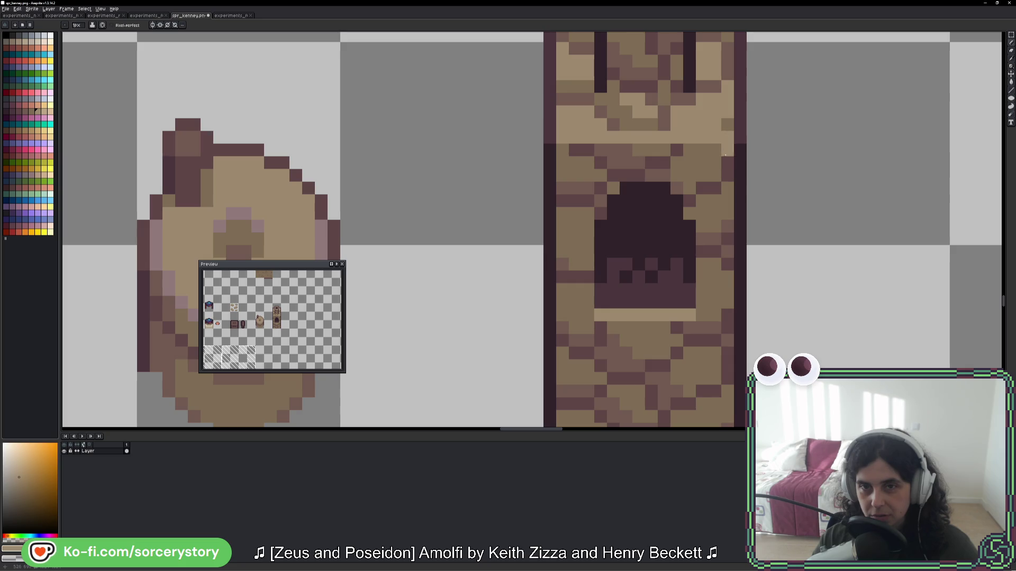
pyautogui.scroll(-5, 726, 154)
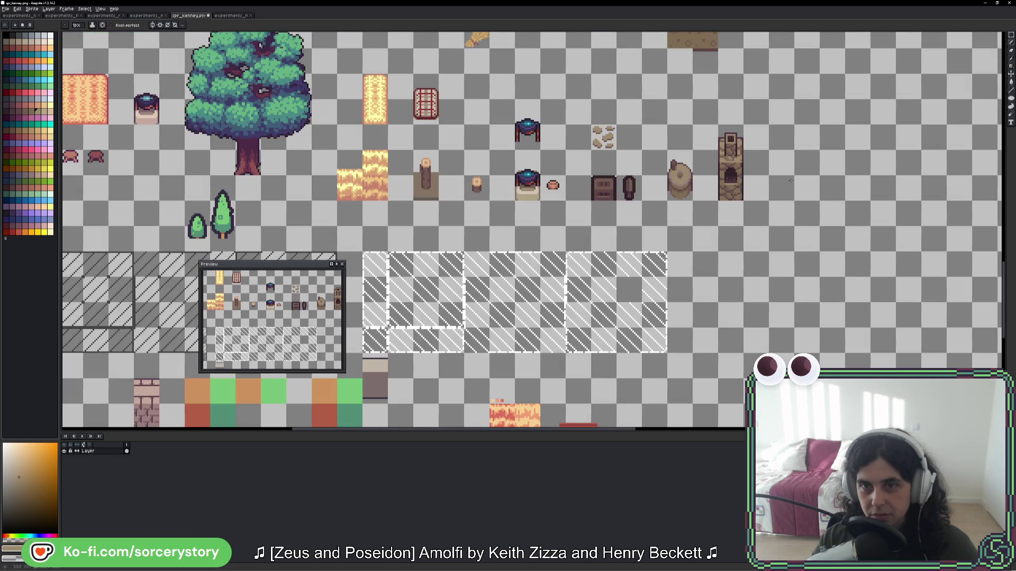
pyautogui.scroll(-1, 791, 180)
pyautogui.scroll(-1, 790, 181)
pyautogui.scroll(4, 599, 284)
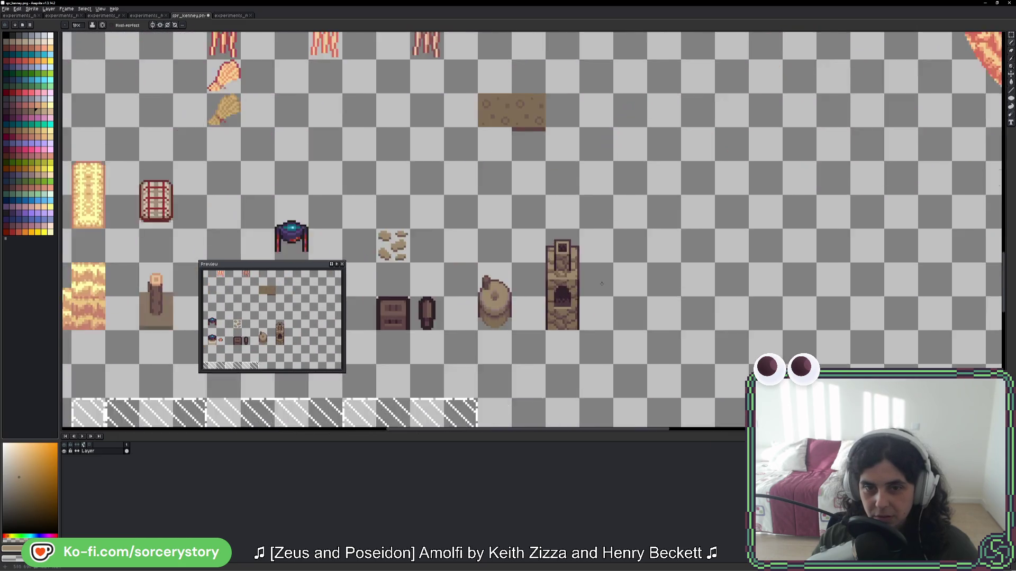
pyautogui.press('i')
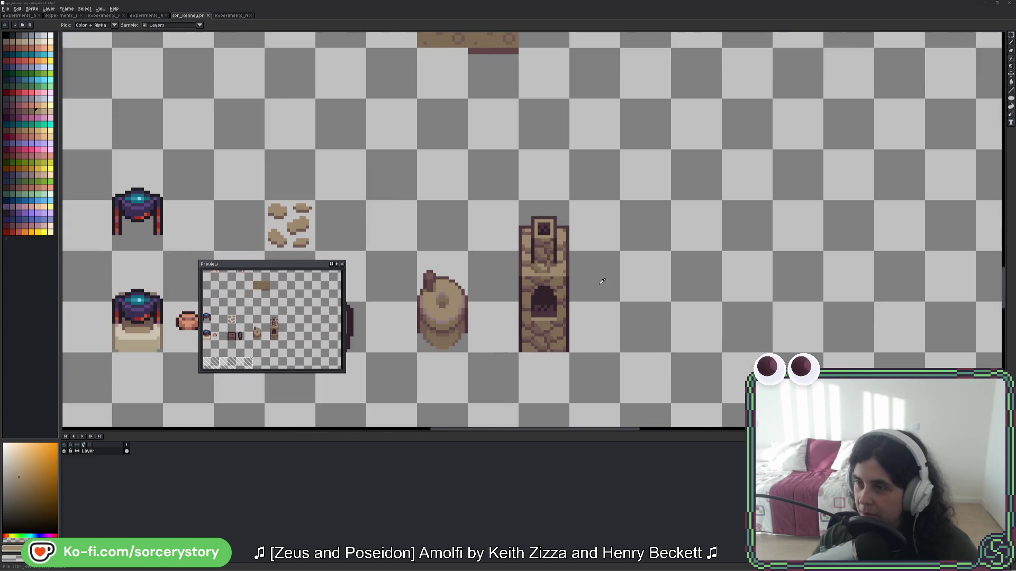
pyautogui.hotkey('alt', 'Tab')
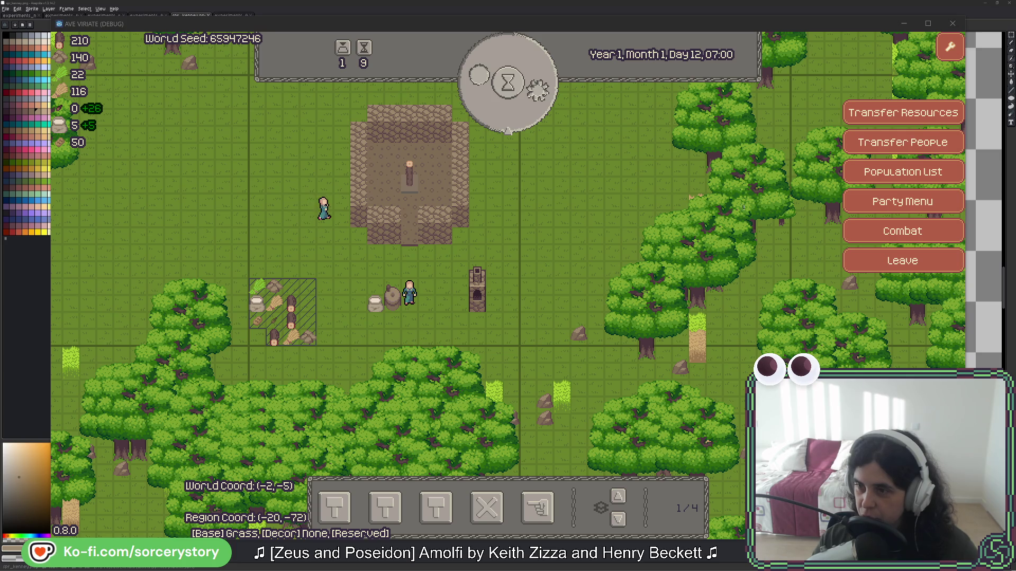
# - Check the Oven entry in res_building_render_registry_default.tres, then return to the spr_kenney sheet
pyautogui.hotkey('alt', 'Tab')
pyautogui.hotkey('alt', 'Tab')
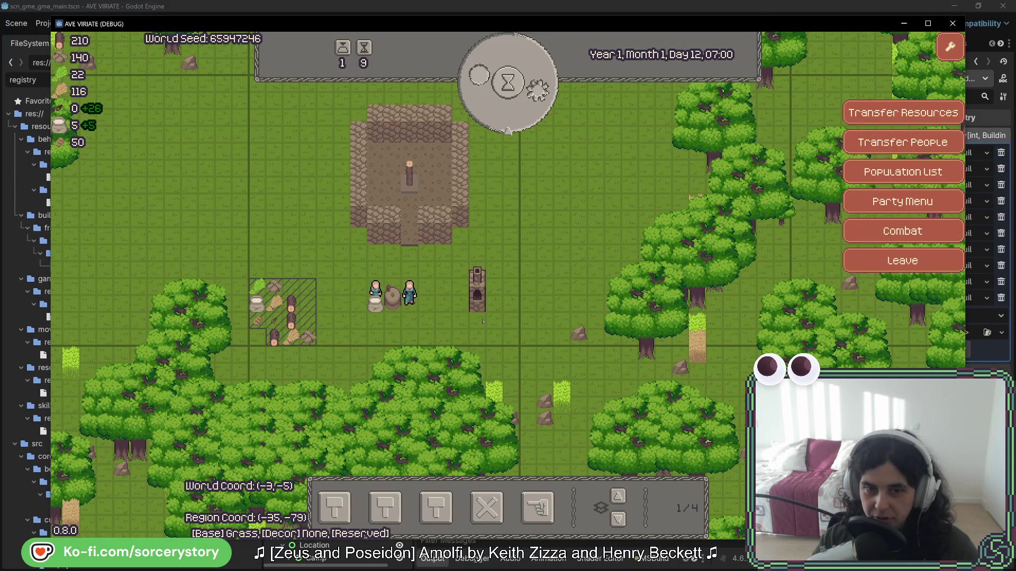
pyautogui.hotkey('alt', 'Tab')
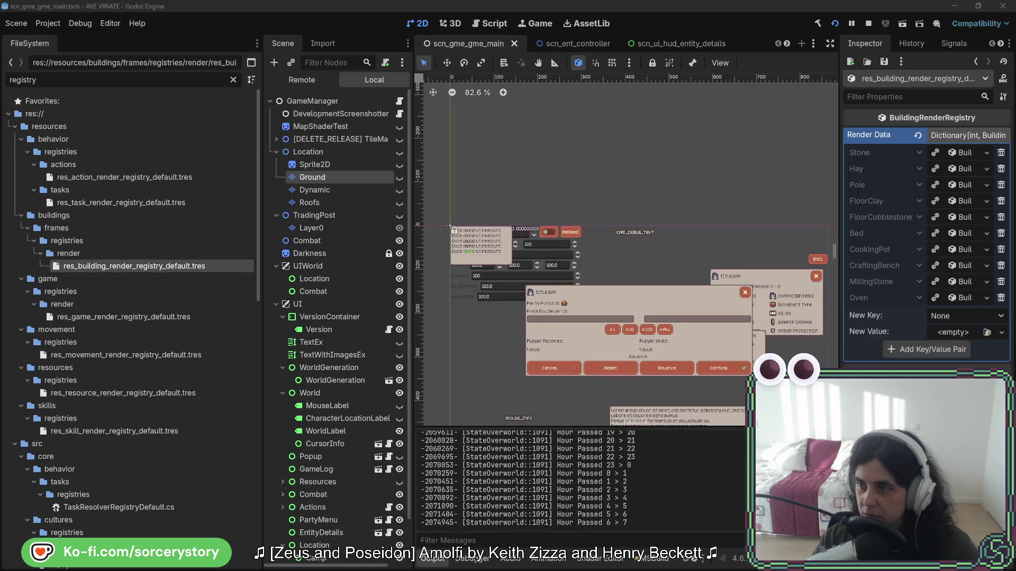
pyautogui.hotkey('alt', 'Tab')
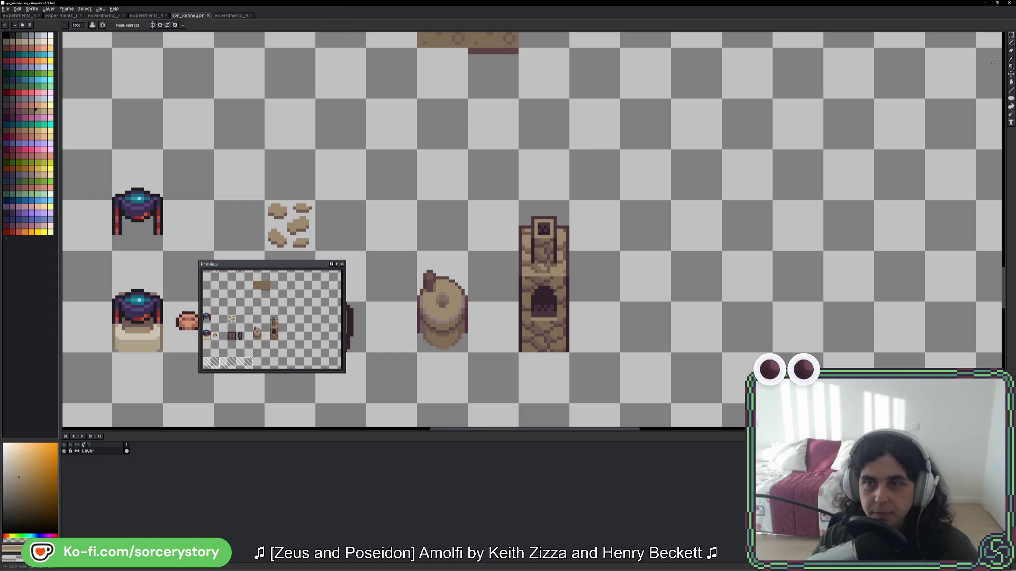
# - Copy the oven sprite, paste a second copy beside the first, commit it, then return to the game
pyautogui.click(1011, 34)
pyautogui.moveTo(518, 200); pyautogui.dragTo(570, 354)
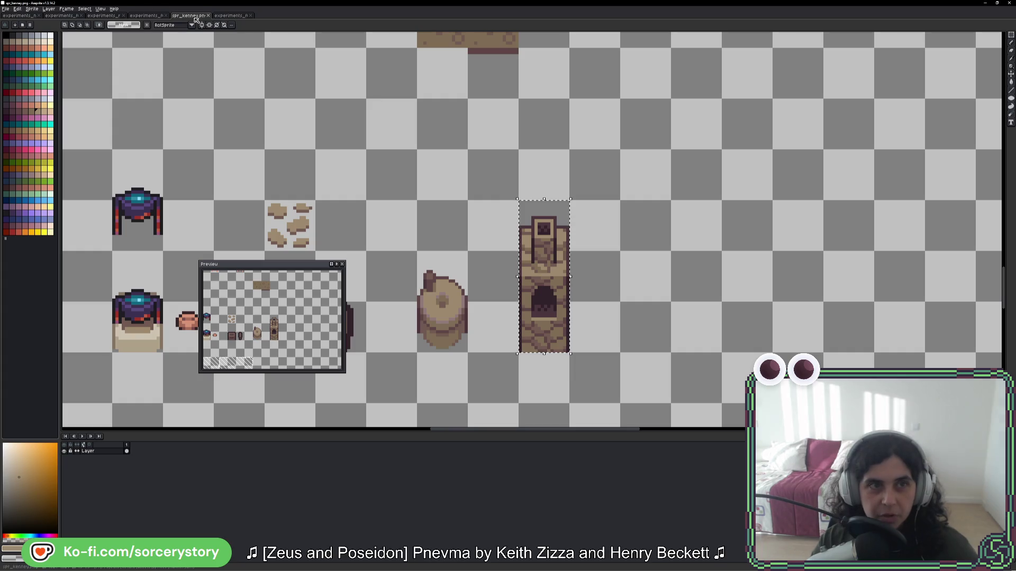
pyautogui.click(147, 16)
pyautogui.moveTo(889, 140)
pyautogui.mouseDown()
pyautogui.moveTo(538, 197)
pyautogui.moveTo(266, 221)
pyautogui.mouseUp()
pyautogui.press('f')
pyautogui.press('f')
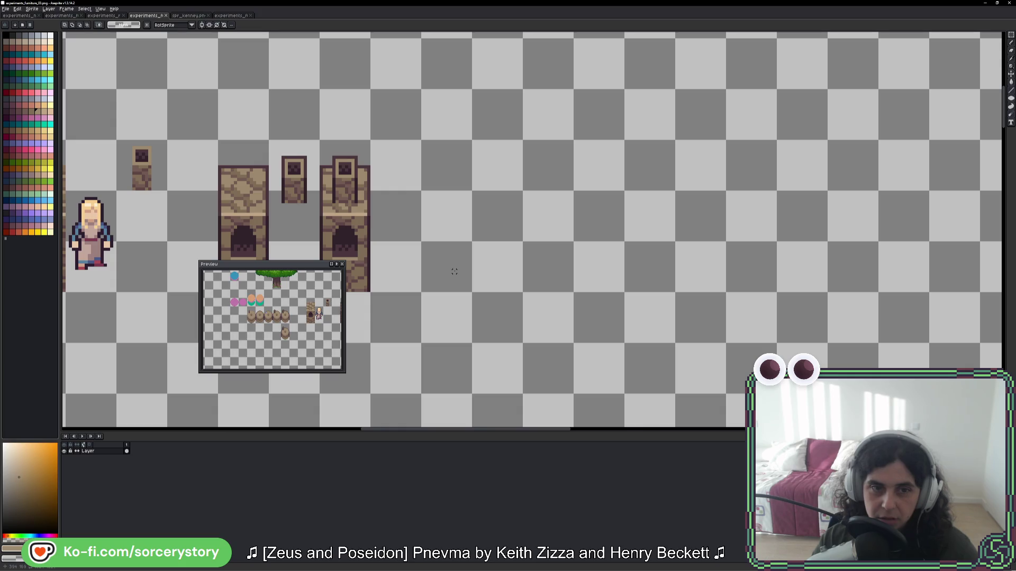
pyautogui.hotkey('ctrl', 'v')
pyautogui.moveTo(865, 233)
pyautogui.mouseDown()
pyautogui.moveTo(573, 245)
pyautogui.moveTo(410, 229)
pyautogui.moveTo(444, 227)
pyautogui.mouseUp()
pyautogui.hotkey('ctrl', 'd')
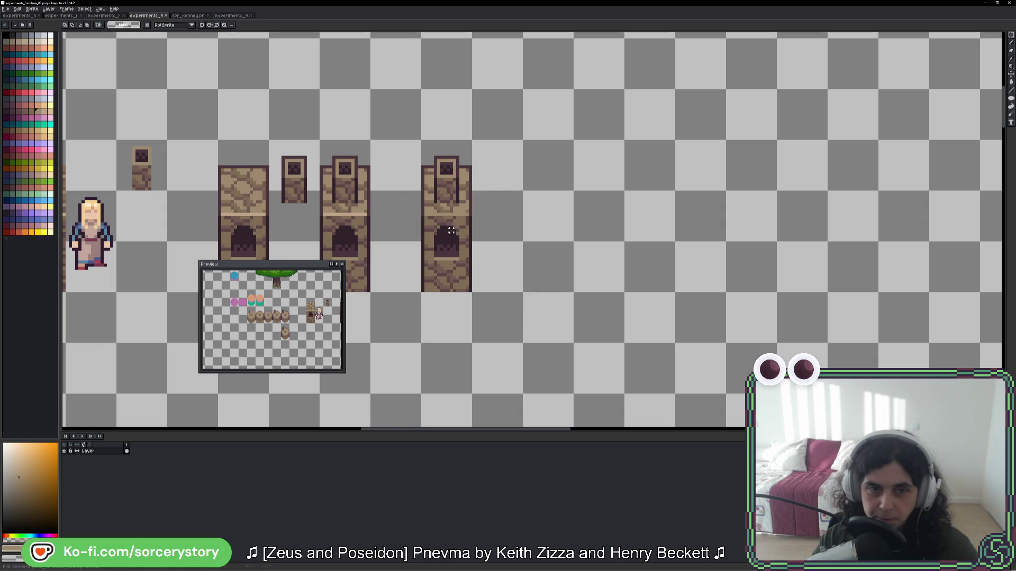
pyautogui.moveTo(511, 224); pyautogui.dragTo(624, 208)
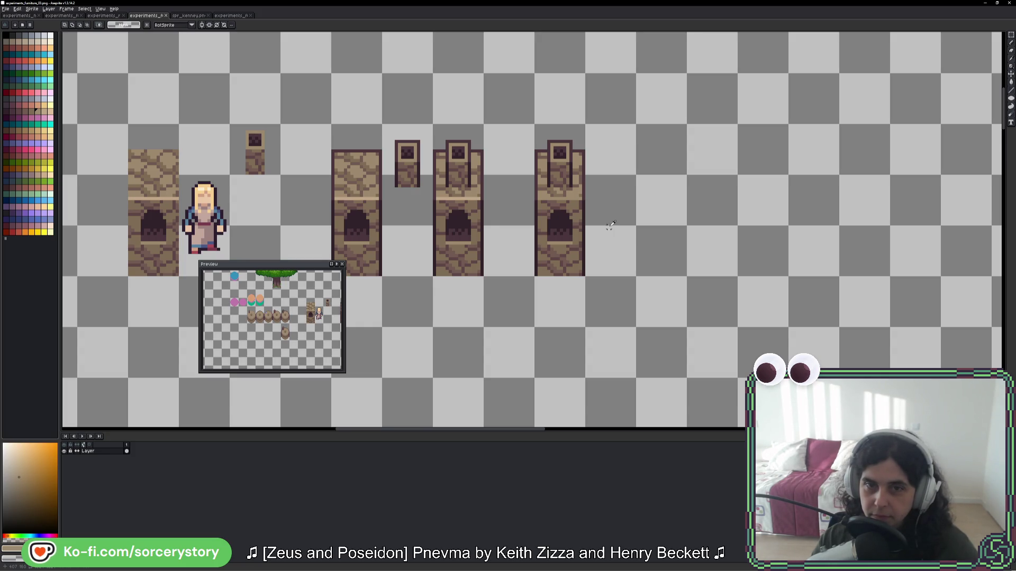
pyautogui.hotkey('alt', 'Tab')
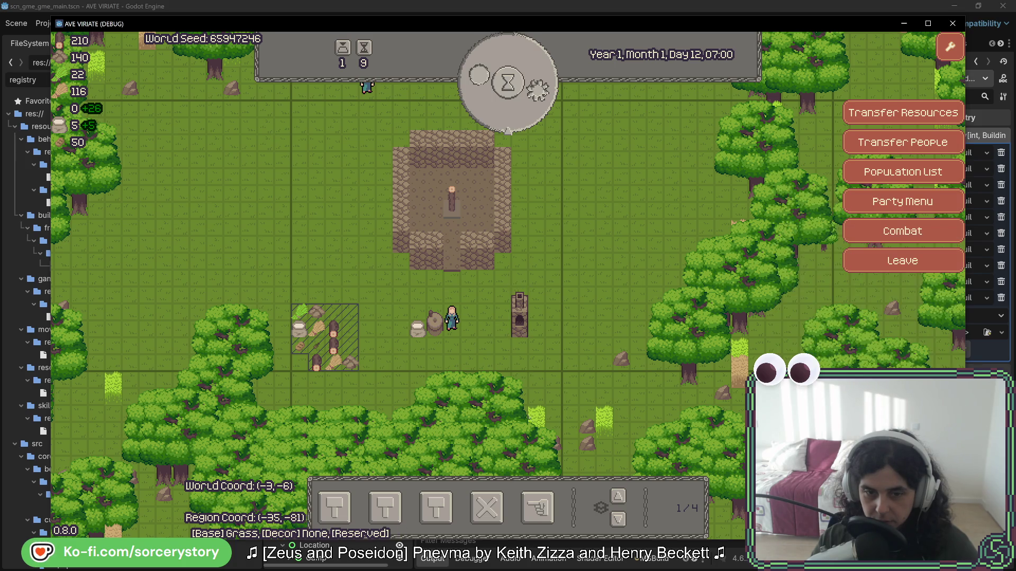
# - Mark the old oven for demolition and place a new Oven site west of the stone house
pyautogui.click(537, 508)
pyautogui.click(519, 318)
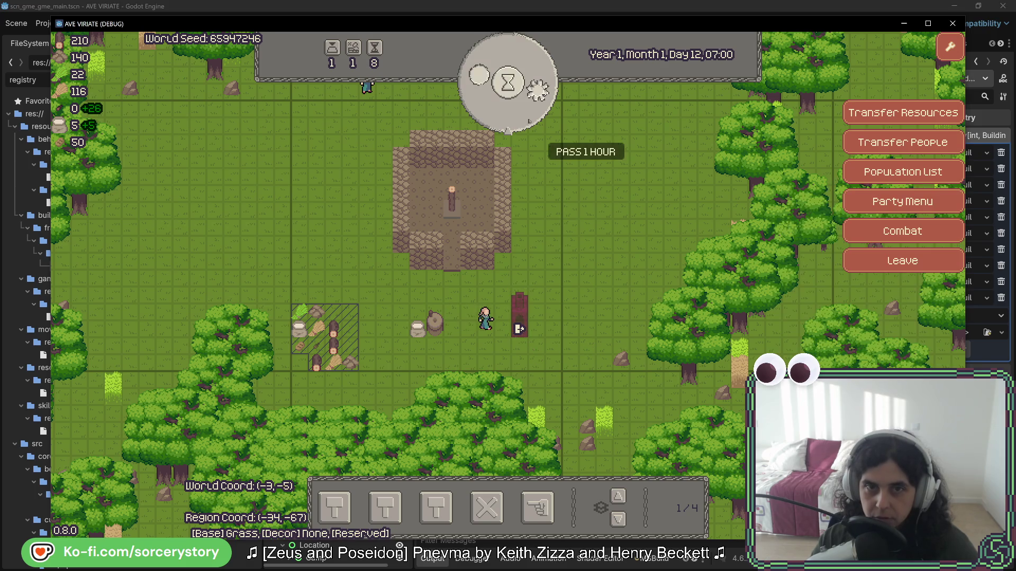
pyautogui.click(508, 84)
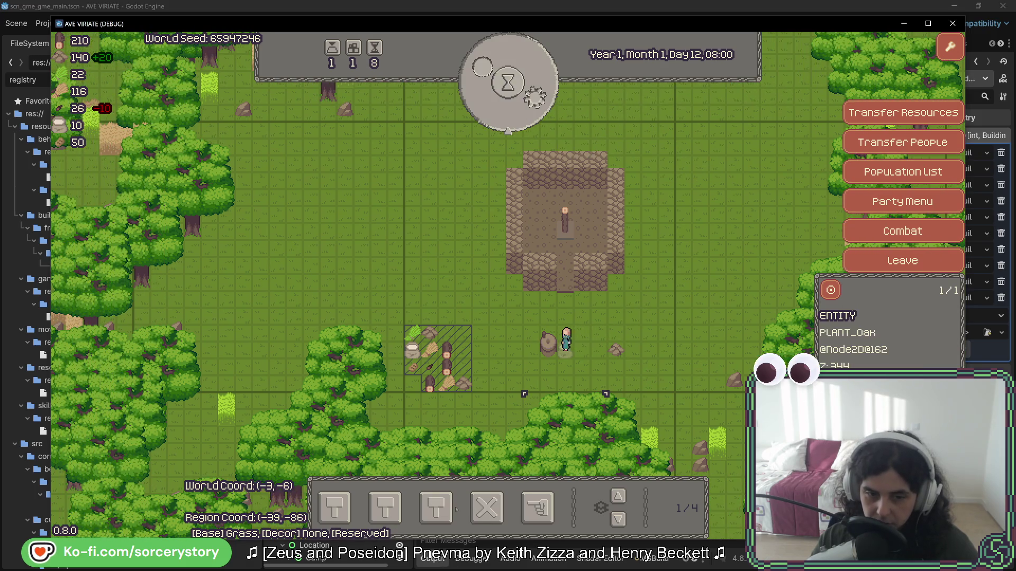
pyautogui.click(446, 517)
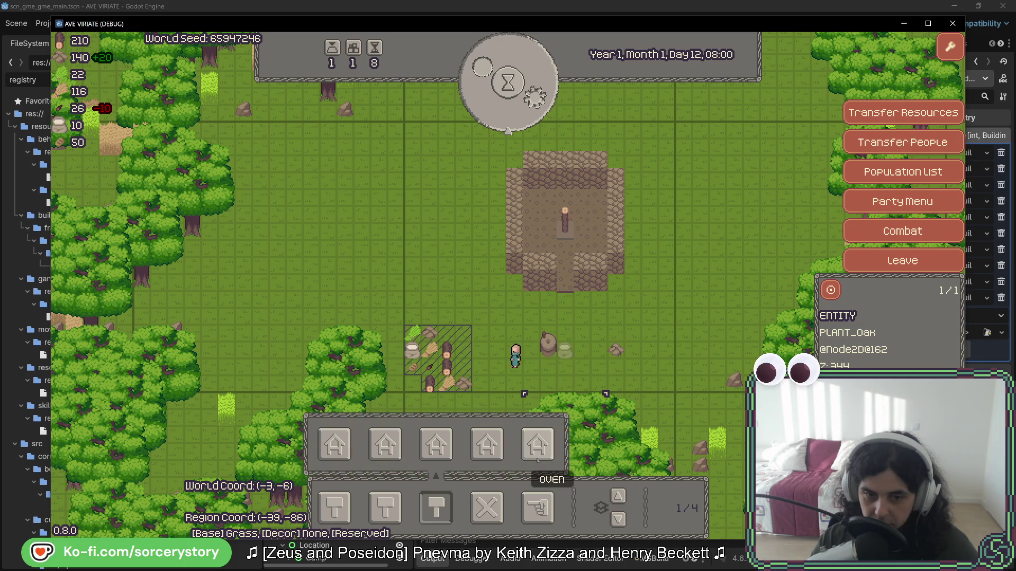
pyautogui.click(537, 444)
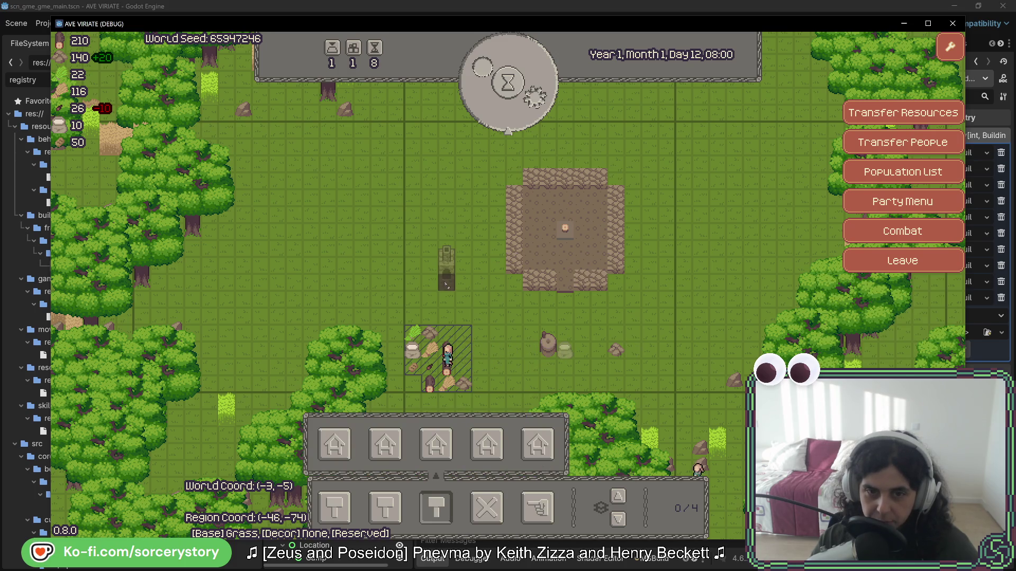
pyautogui.click(446, 235)
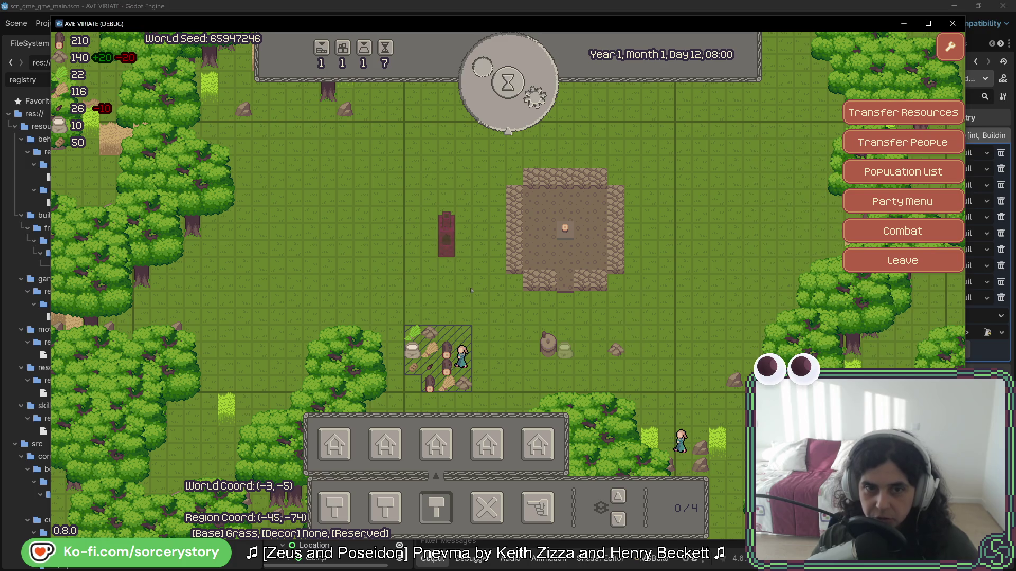
# - Pass time through the night to Day 13, 08:00
pyautogui.click(487, 105)
pyautogui.click(488, 106)
pyautogui.click(488, 106)
pyautogui.click(488, 105)
pyautogui.click(488, 106)
pyautogui.click(488, 106)
pyautogui.click(487, 106)
pyautogui.click(488, 106)
pyautogui.click(487, 106)
pyautogui.click(488, 105)
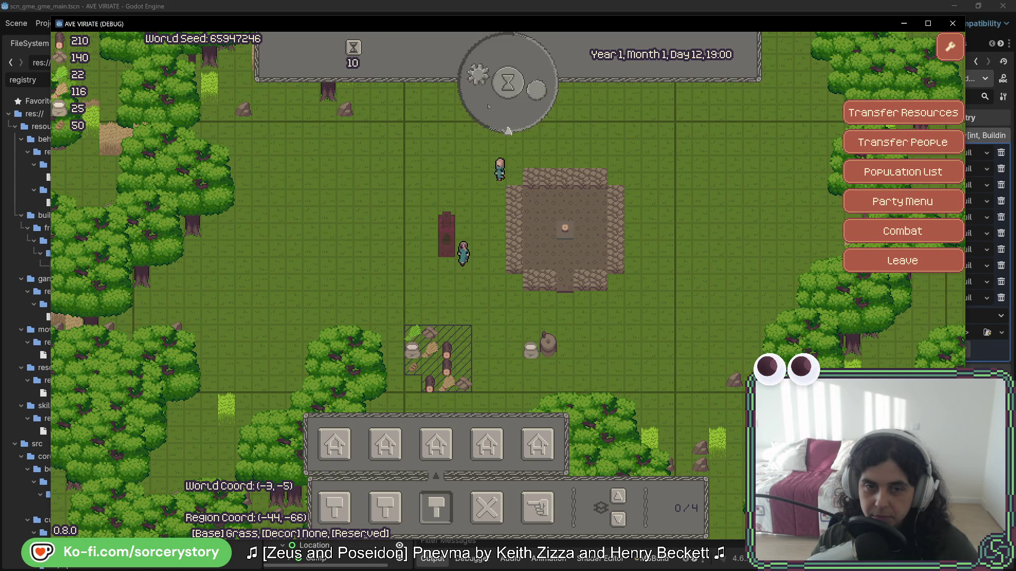
pyautogui.click(488, 106)
pyautogui.click(488, 106)
pyautogui.click(488, 106)
pyautogui.click(488, 106)
pyautogui.click(488, 106)
pyautogui.click(488, 106)
pyautogui.click(487, 106)
pyautogui.click(488, 106)
pyautogui.click(488, 106)
pyautogui.click(488, 106)
pyautogui.click(488, 106)
pyautogui.click(488, 105)
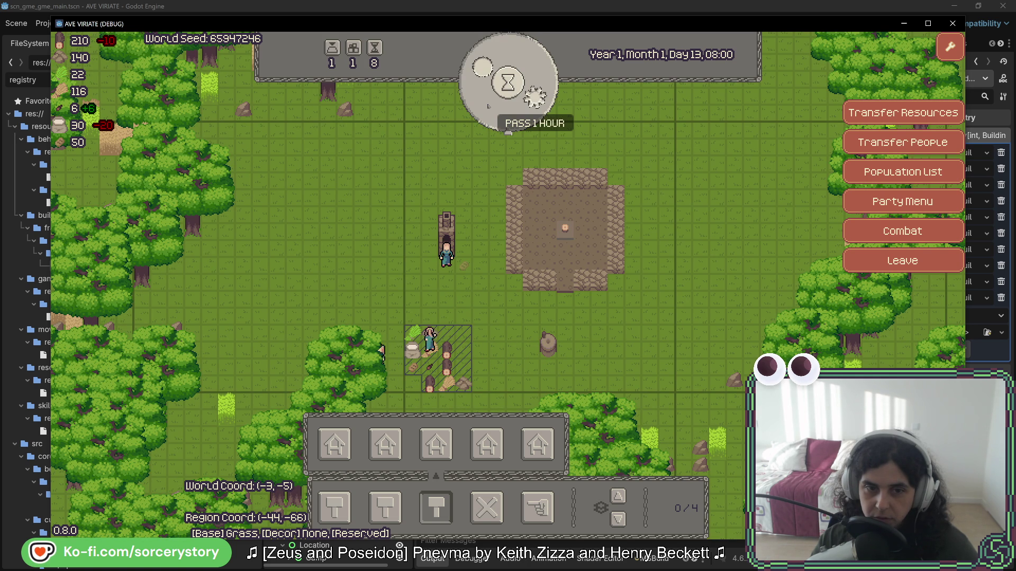
# - Clear the unfinished oven site and place an Oven against the stone house's west wall
pyautogui.click(464, 266)
pyautogui.press('Escape')
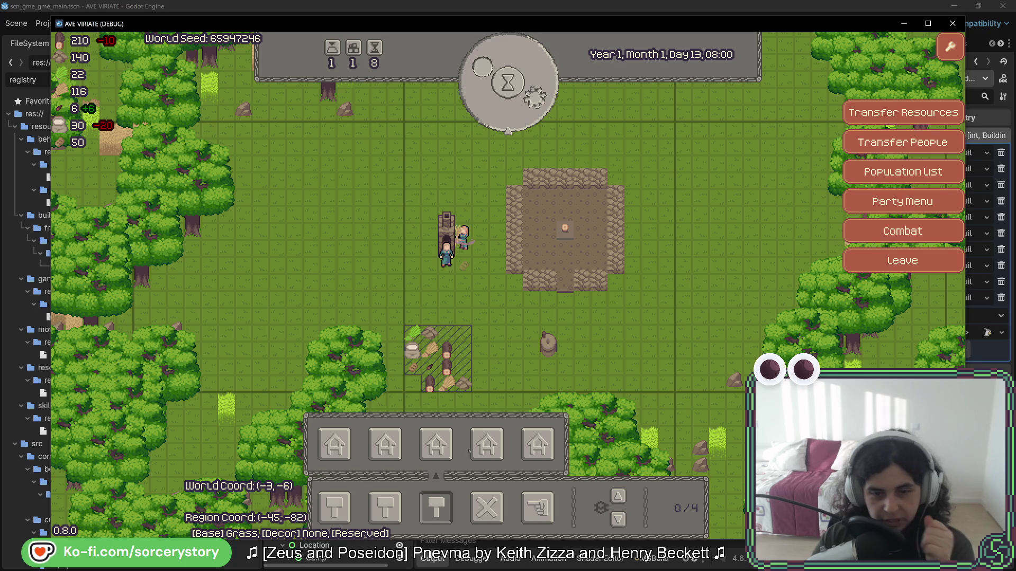
pyautogui.click(470, 241)
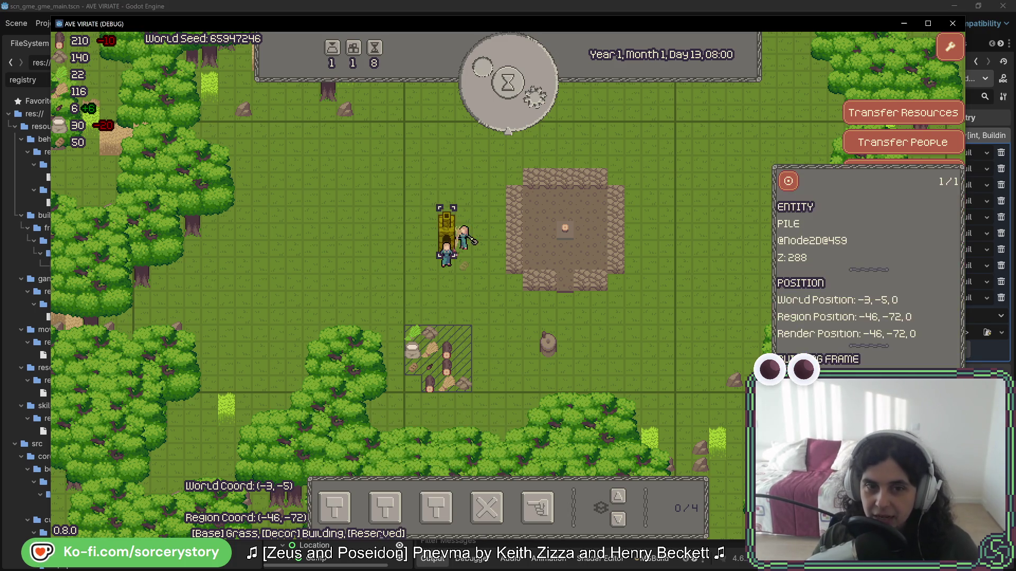
pyautogui.click(508, 82)
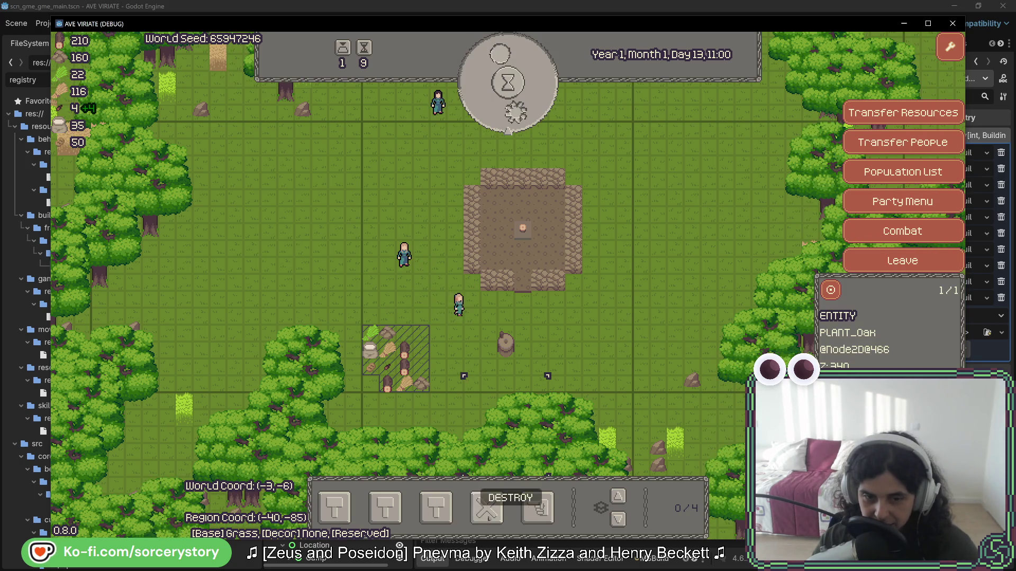
pyautogui.click(436, 508)
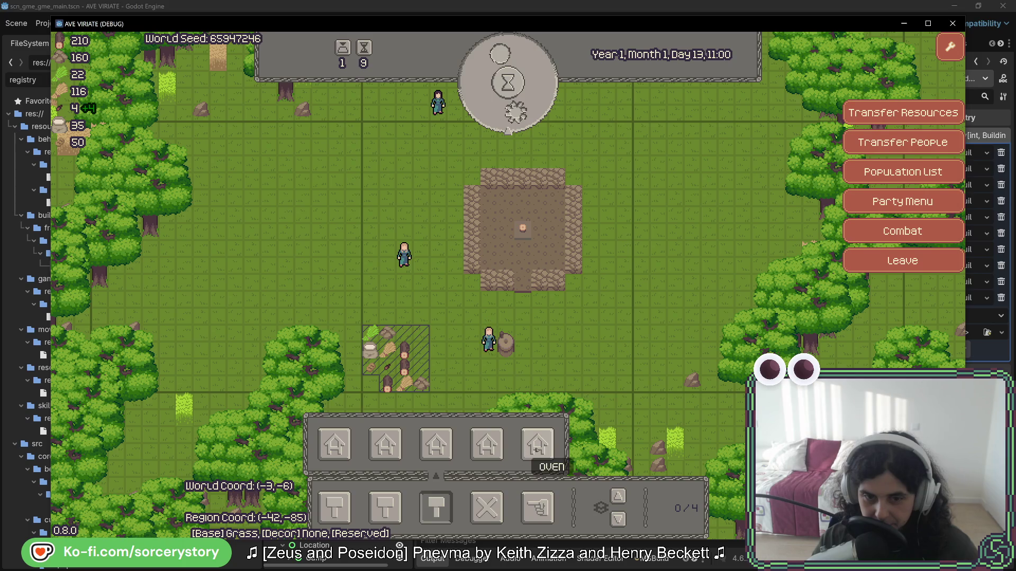
pyautogui.click(473, 282)
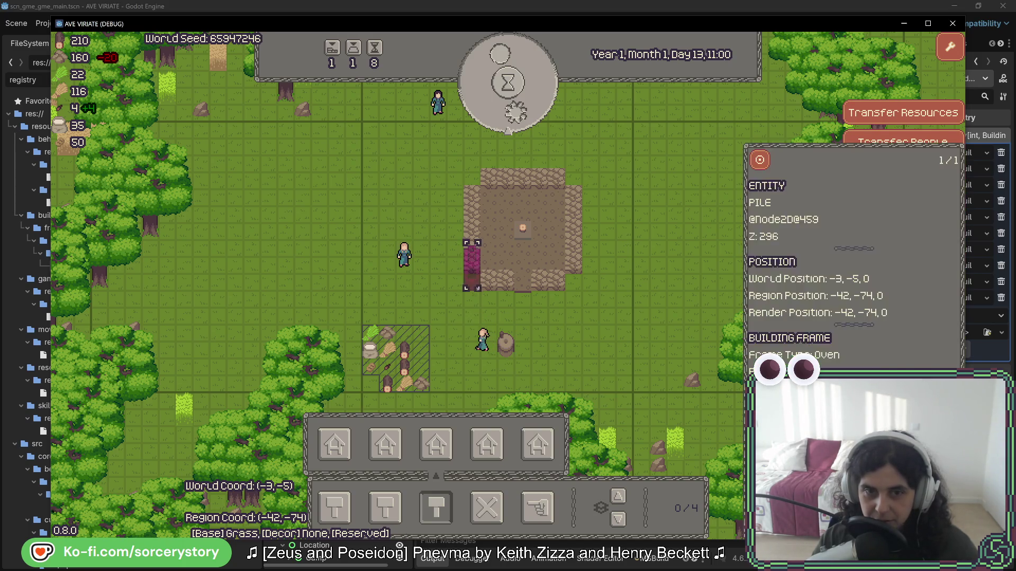
# - Pass time to Day 14, 12:00 until the oven is built and manned
pyautogui.click(508, 82)
pyautogui.click(498, 122)
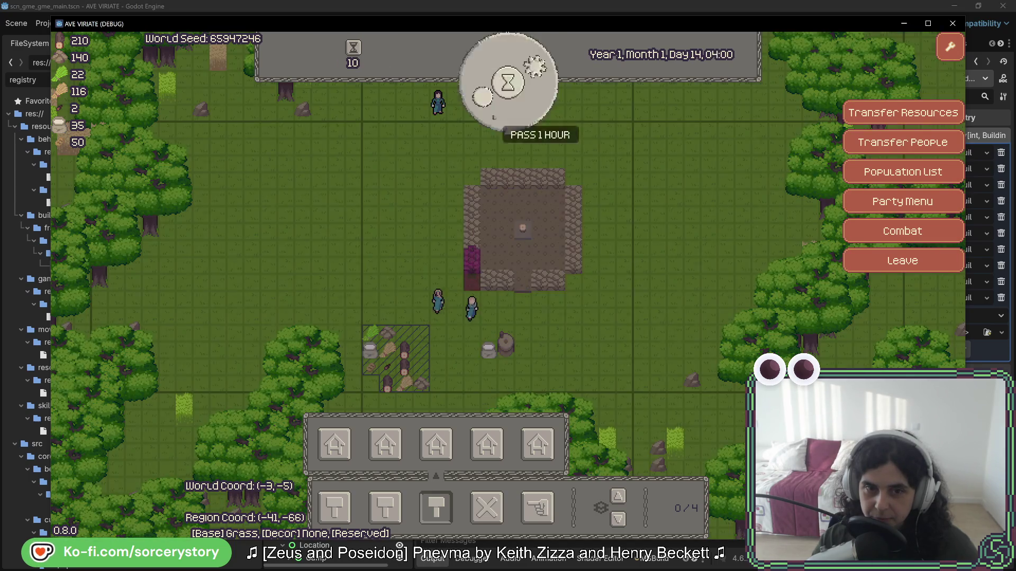
pyautogui.click(494, 117)
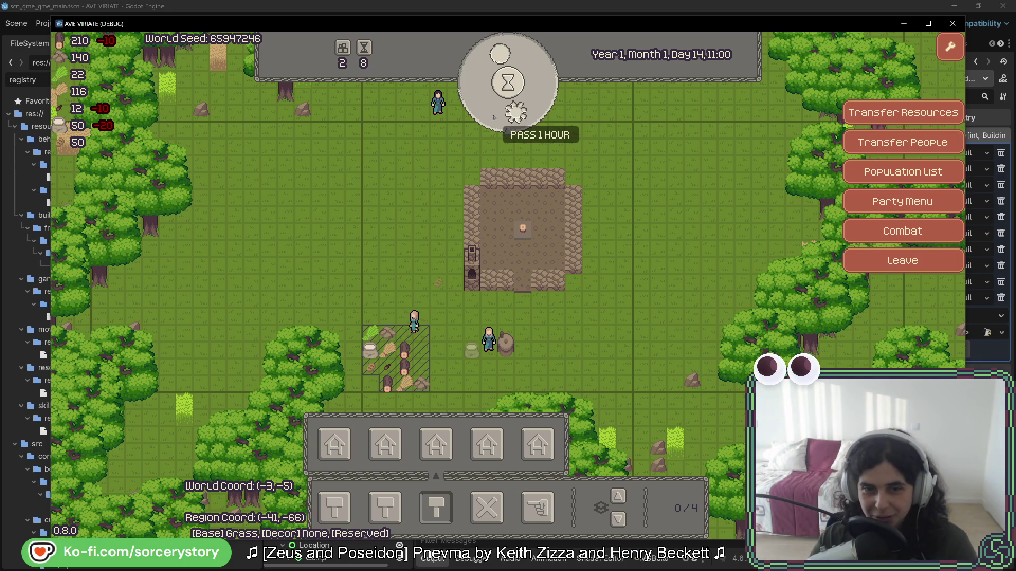
pyautogui.click(496, 114)
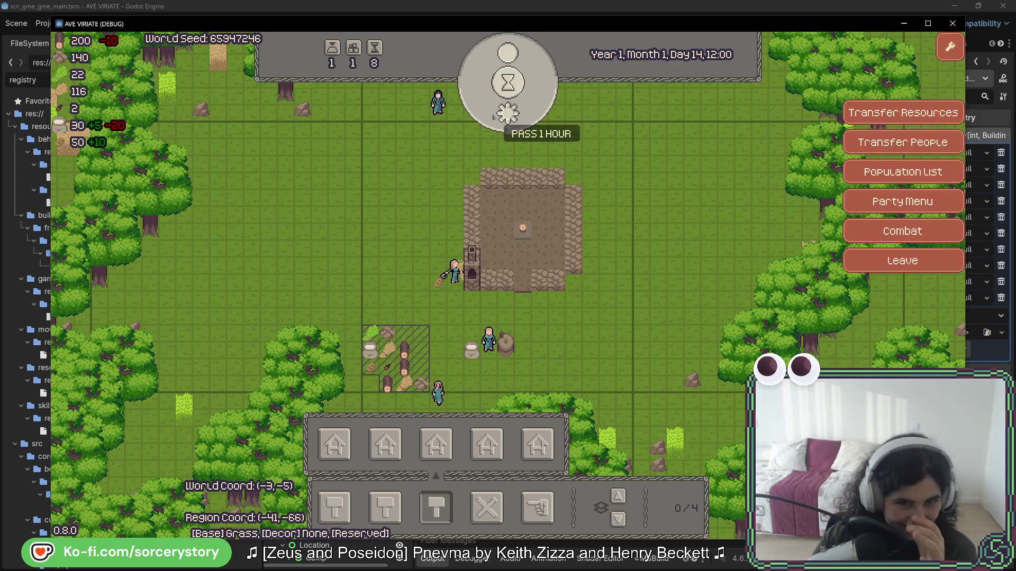
# - Inspect the villager at the oven, pass time to Day 14, 20:00, then switch to Rider
pyautogui.press('1')
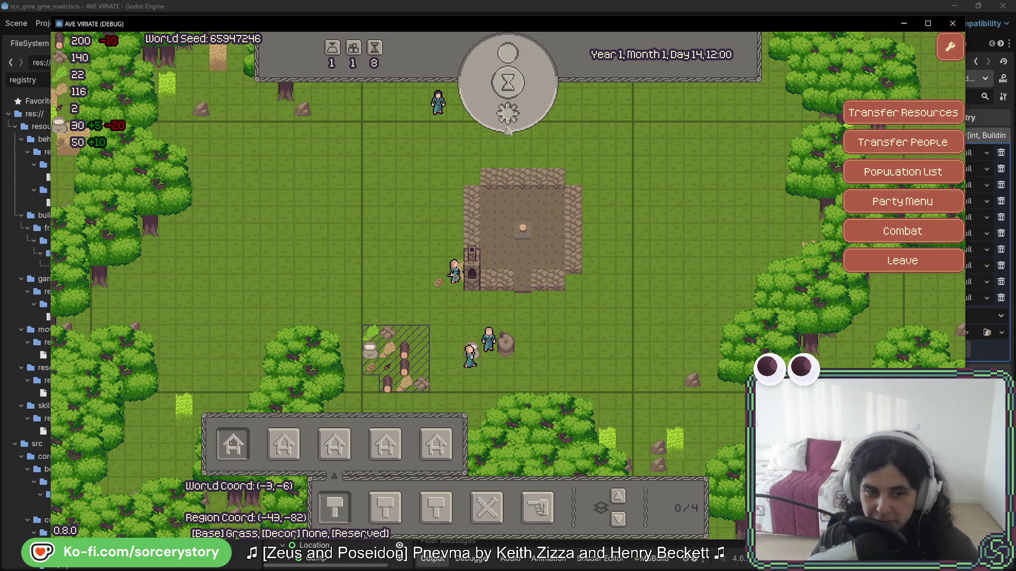
pyautogui.click(439, 282)
pyautogui.click(453, 275)
pyautogui.click(513, 124)
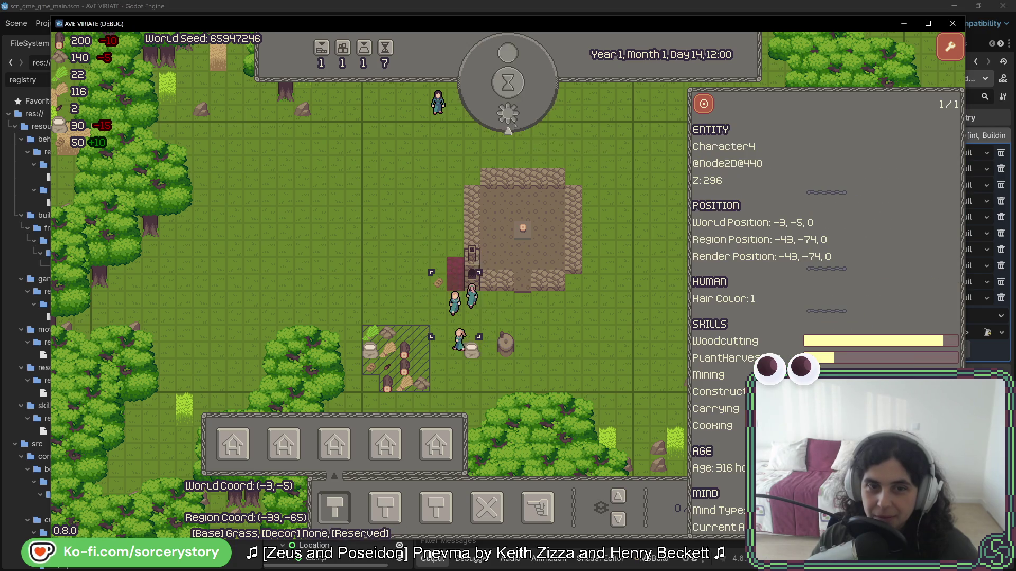
pyautogui.click(513, 124)
pyautogui.click(513, 124)
pyautogui.click(513, 125)
pyautogui.click(514, 125)
pyautogui.click(513, 125)
pyautogui.click(513, 125)
pyautogui.click(514, 125)
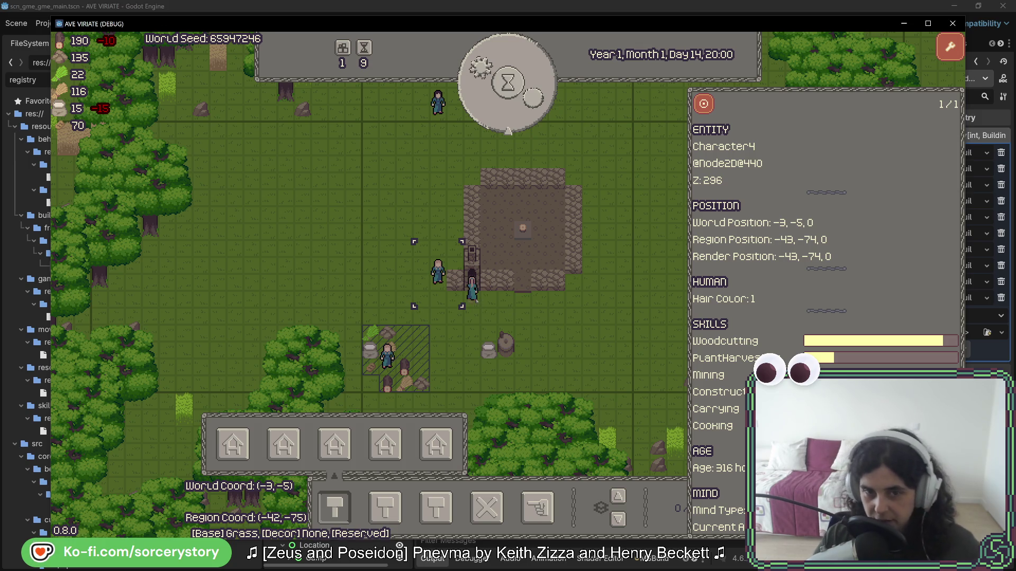
pyautogui.hotkey('alt', 'Tab')
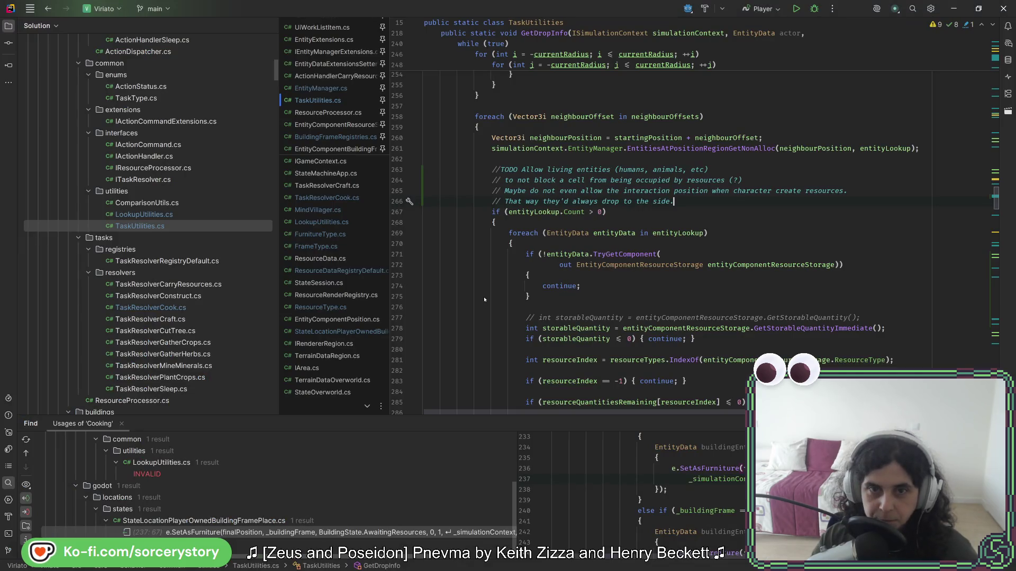
# - Open TaskResolverCook.cs and look over its cooking task methods
pyautogui.scroll(10, 216, 245)
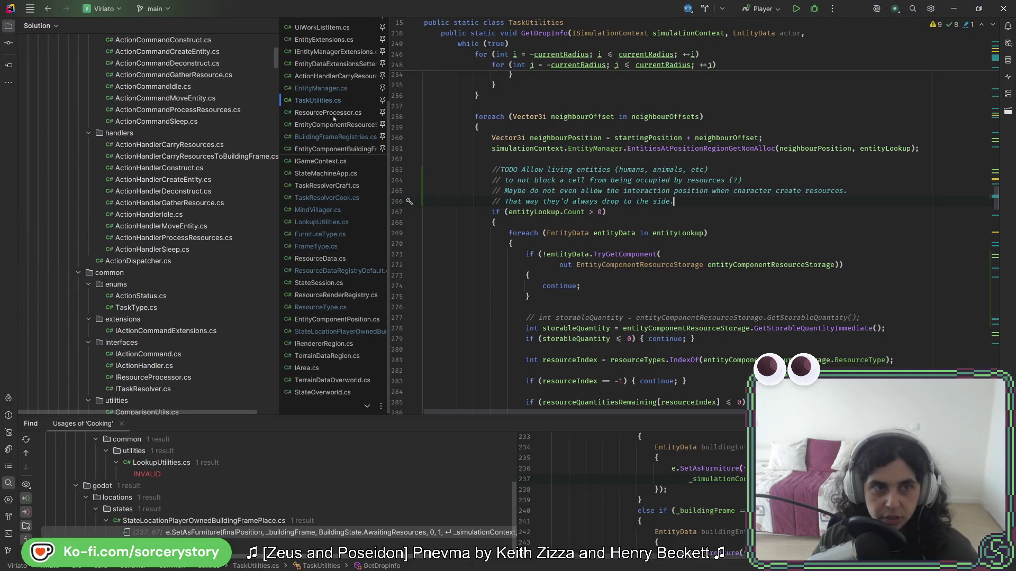
pyautogui.scroll(-10, 211, 246)
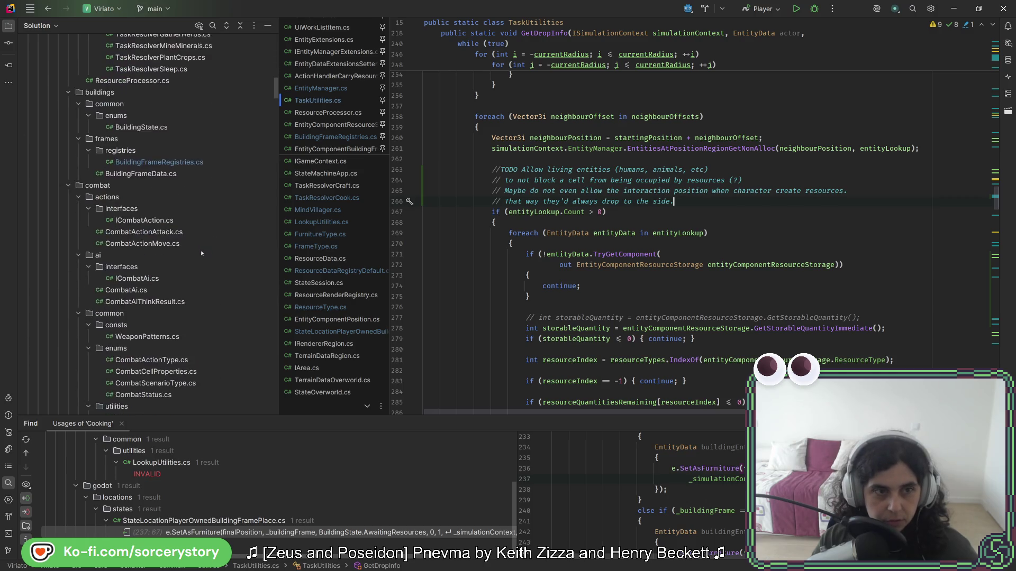
pyautogui.scroll(3, 201, 252)
pyautogui.doubleClick(151, 260)
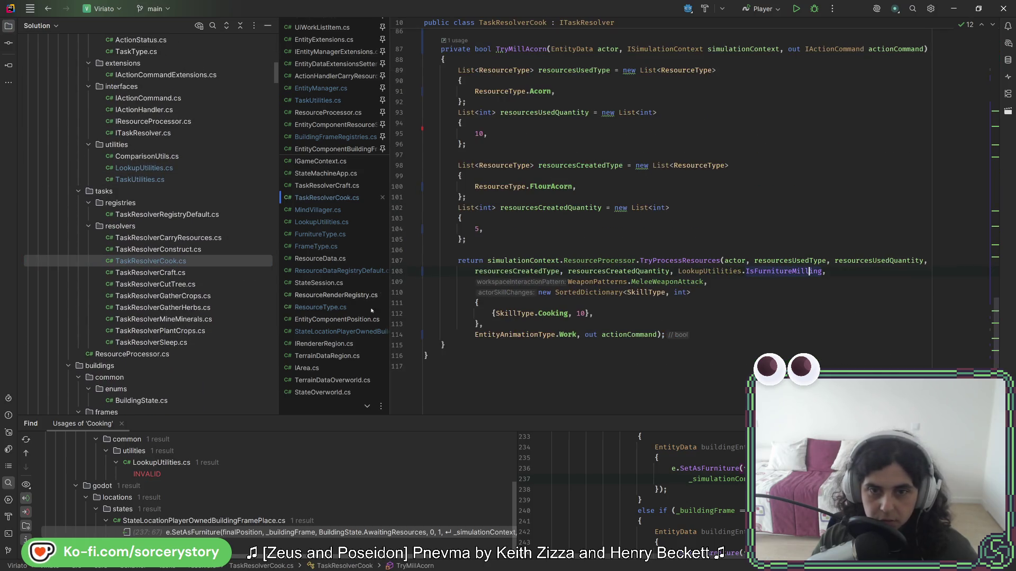
pyautogui.scroll(5, 539, 319)
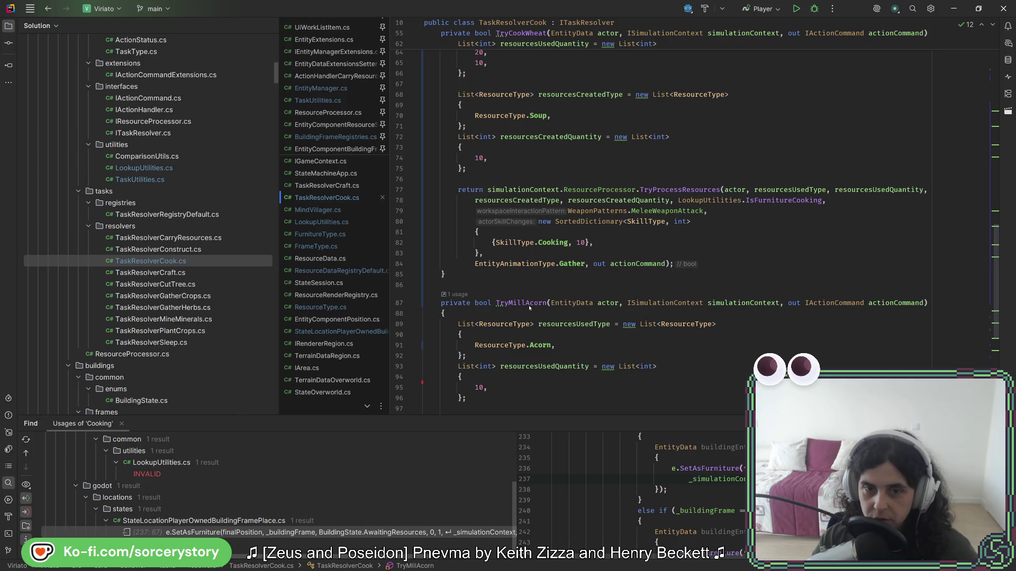
pyautogui.scroll(-4, 527, 303)
pyautogui.scroll(3, 525, 299)
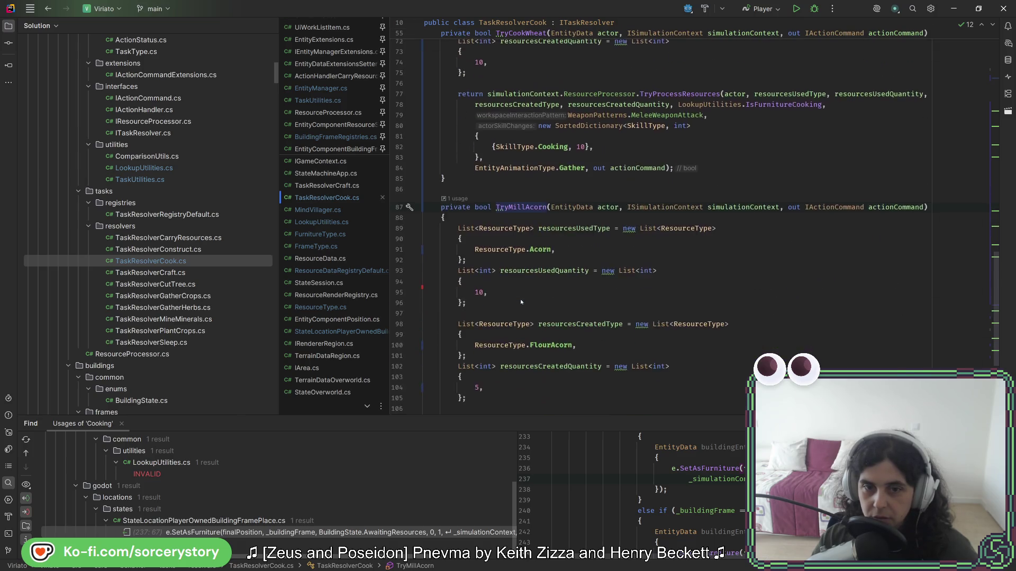
pyautogui.scroll(-4, 523, 300)
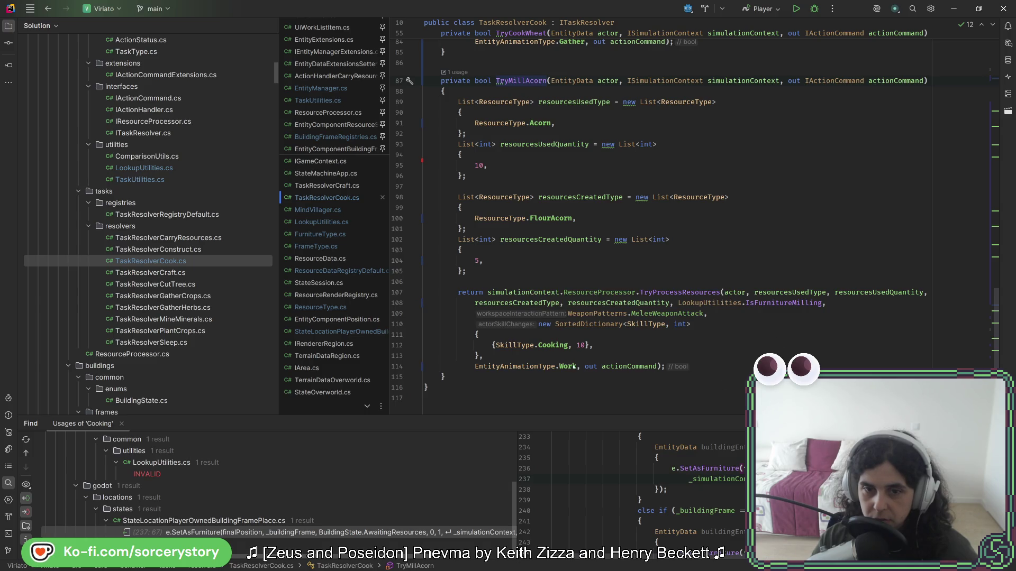
# - Revert TryBakeBreadAcorn's animation from Gather to EntityAnimationType.Work, then return to the game
pyautogui.scroll(7, 560, 367)
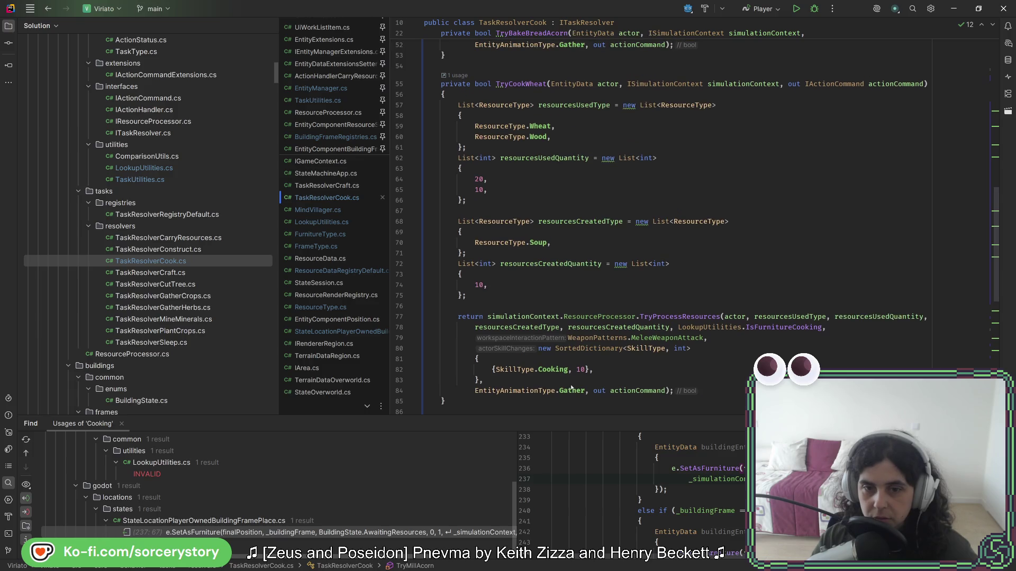
pyautogui.scroll(3, 570, 373)
pyautogui.scroll(-3, 567, 366)
pyautogui.scroll(2, 567, 369)
pyautogui.scroll(8, 566, 368)
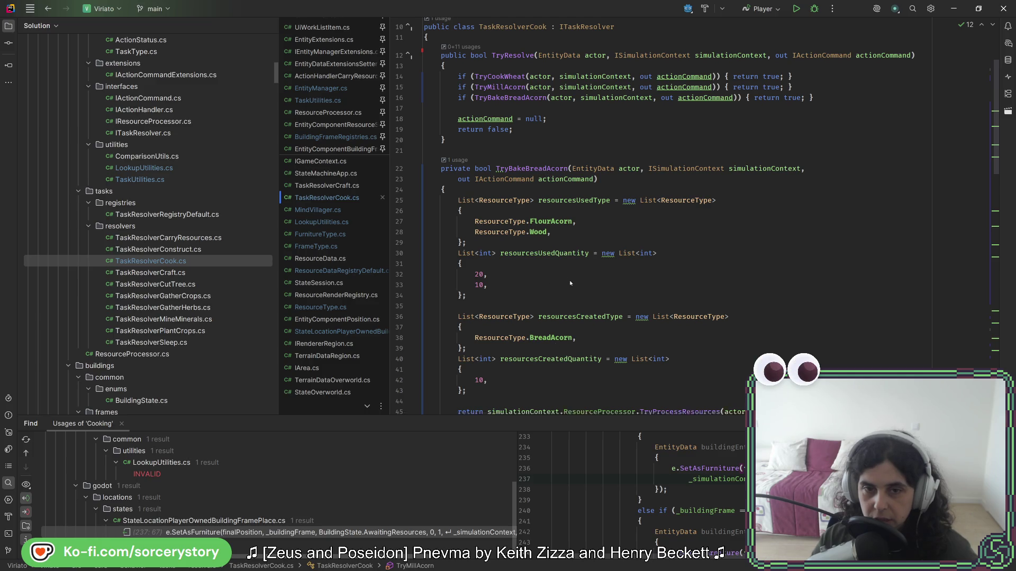
pyautogui.scroll(-3, 571, 294)
pyautogui.hotkey('ctrl', 'z')
pyautogui.scroll(5, 618, 345)
pyautogui.scroll(-4, 618, 345)
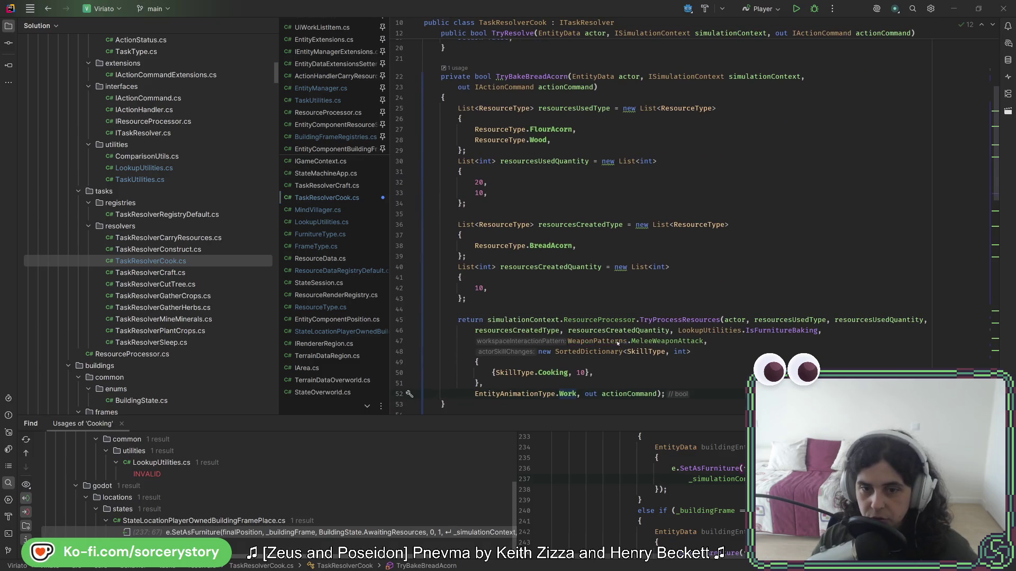
pyautogui.hotkey('alt', 'Tab')
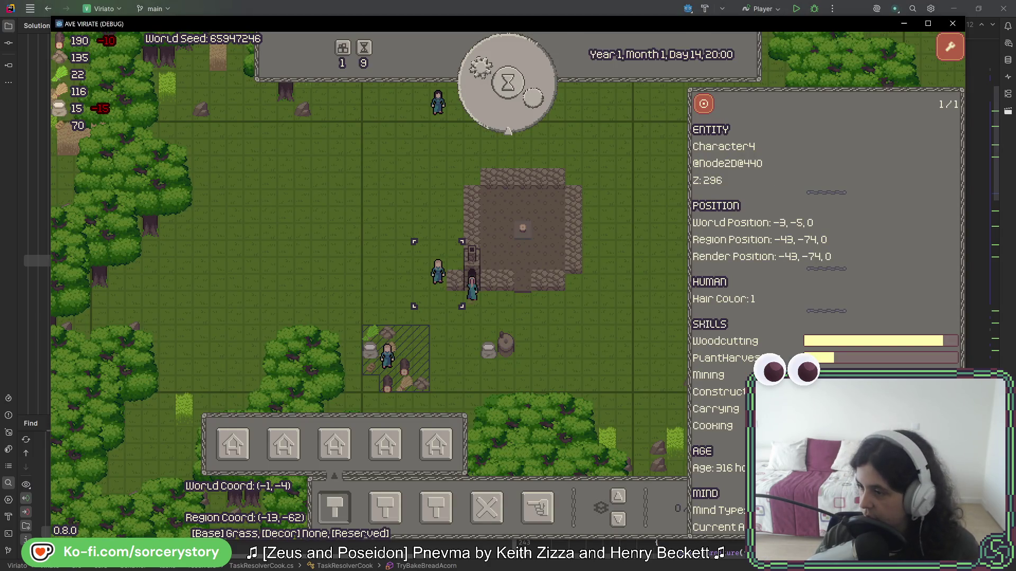
# - Restart Ave Viriate from Godot's toolbar to rebuild it, then start a New Game
pyautogui.hotkey('alt', 'Tab')
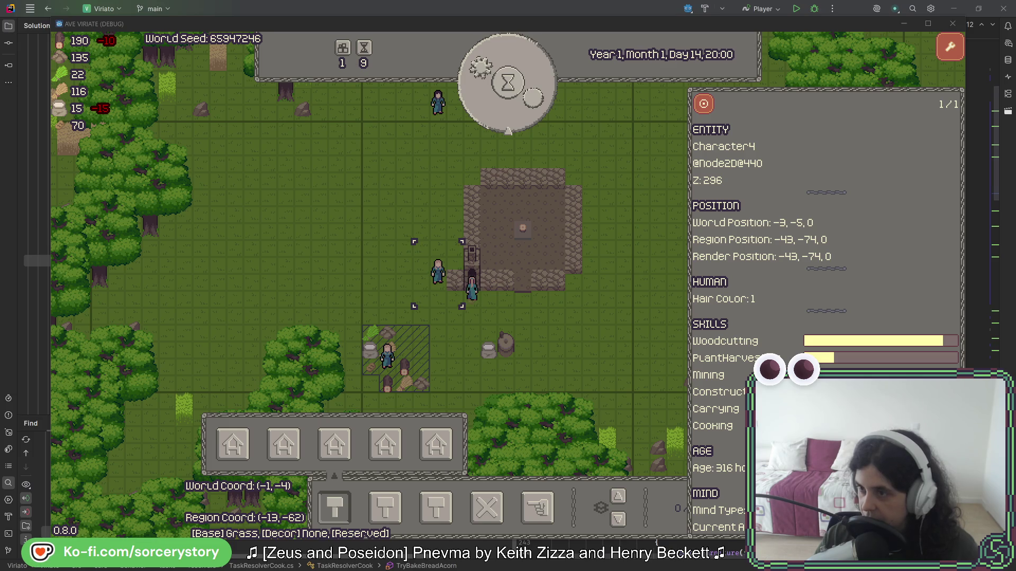
pyautogui.click(585, 280)
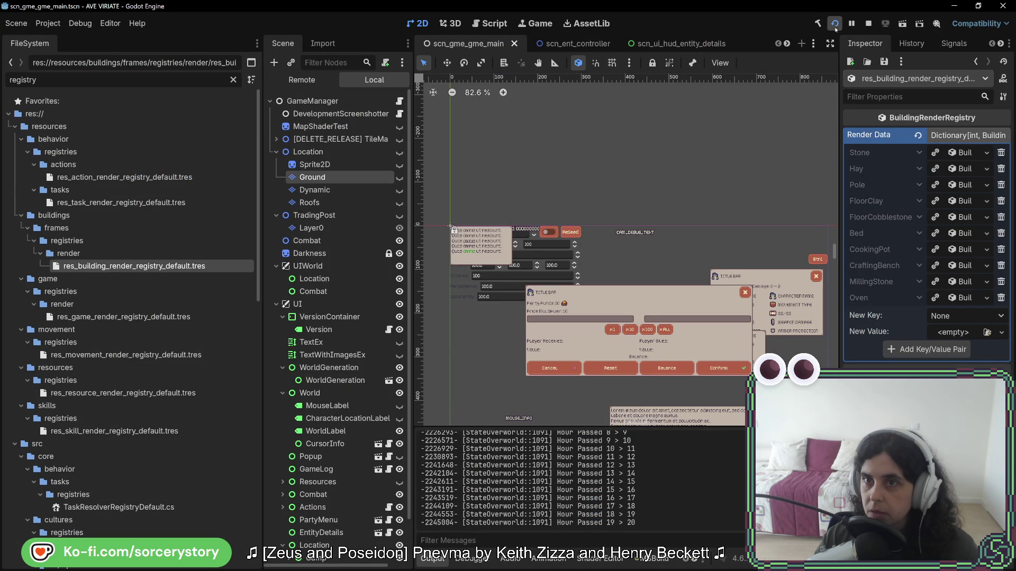
pyautogui.click(868, 27)
pyautogui.click(834, 24)
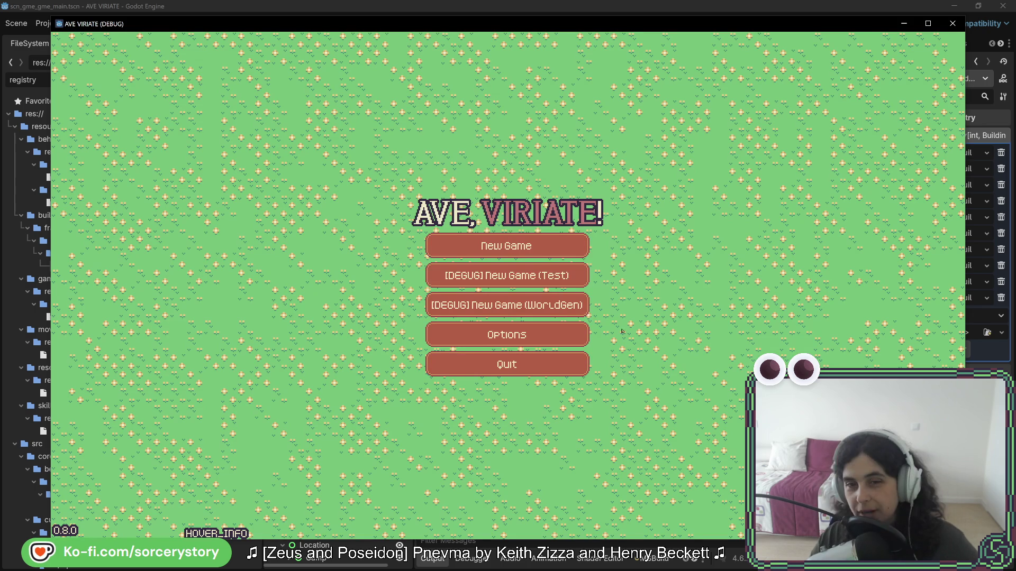
pyautogui.click(567, 249)
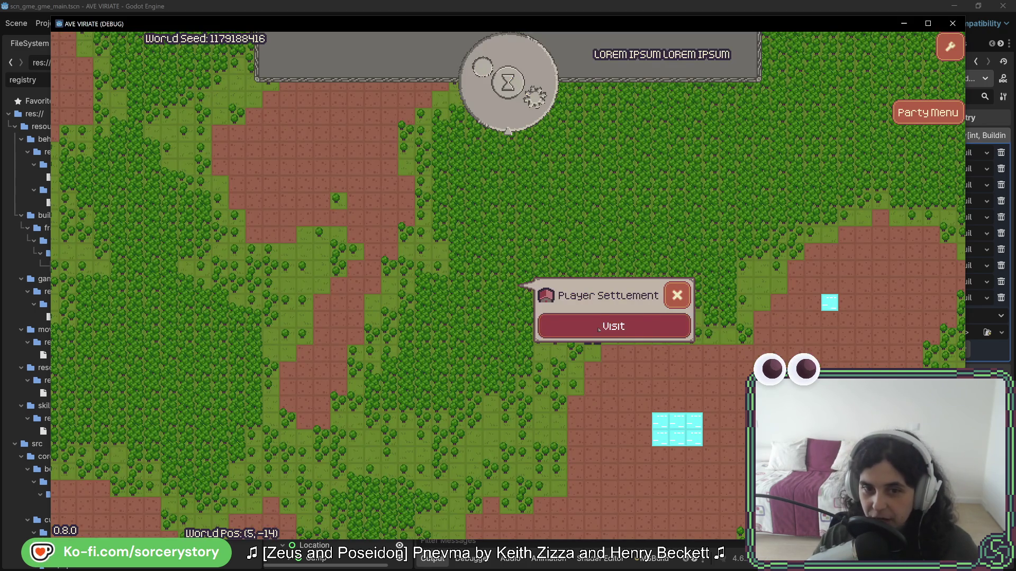
# - Enter the player settlement, place a building below the central plaza, and drag out an extraction area
pyautogui.click(582, 326)
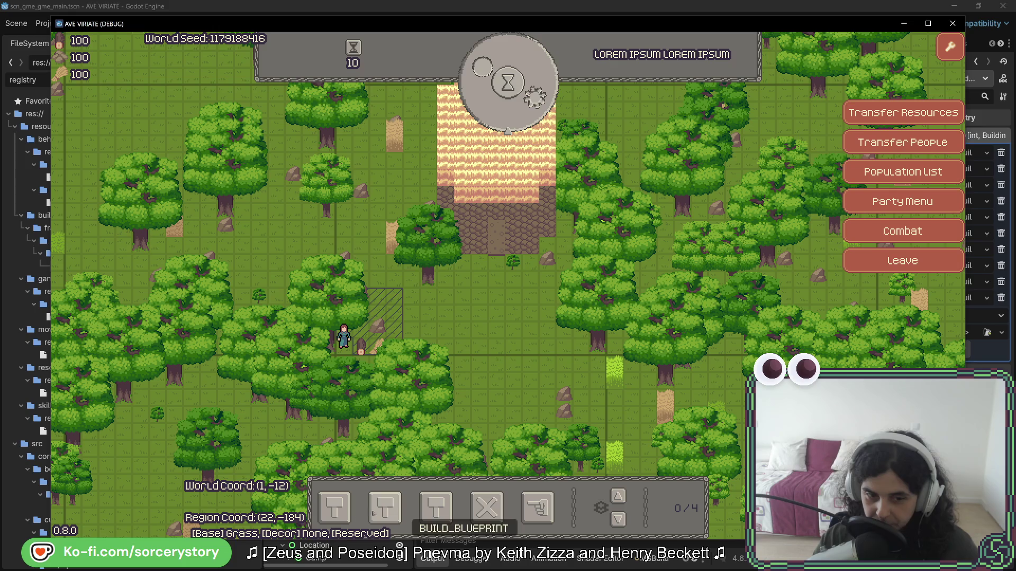
pyautogui.click(334, 508)
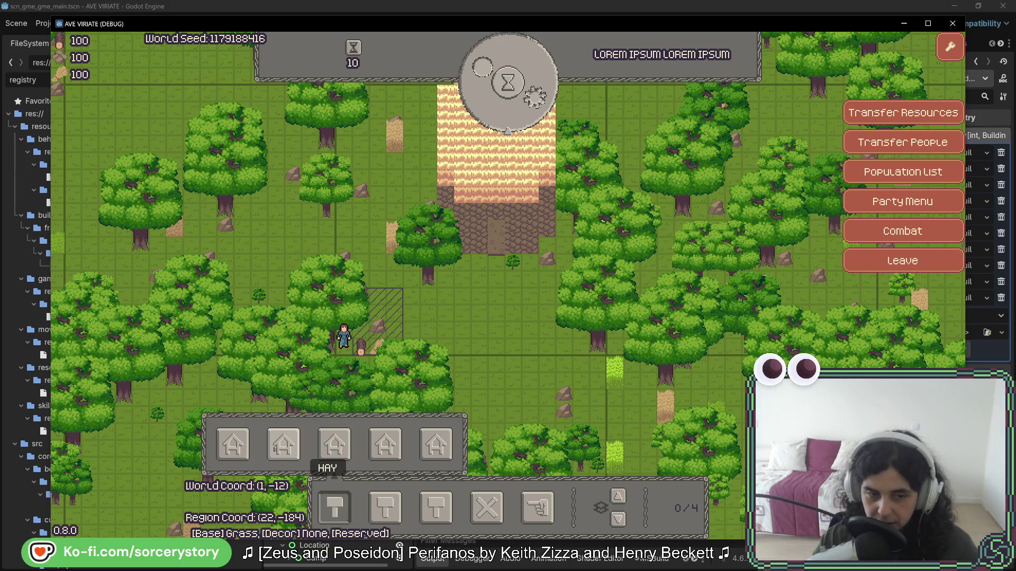
pyautogui.click(233, 445)
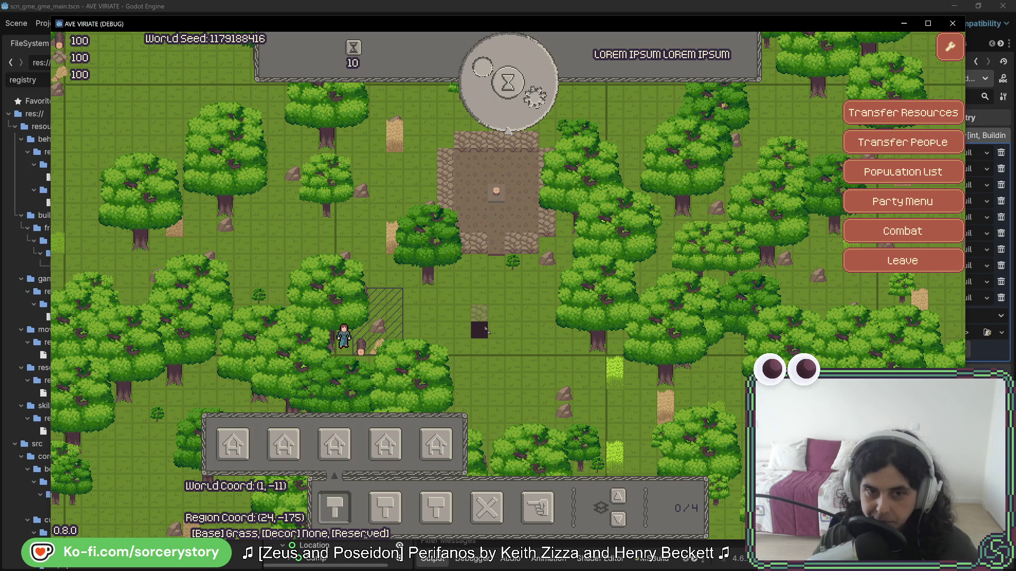
pyautogui.click(530, 312)
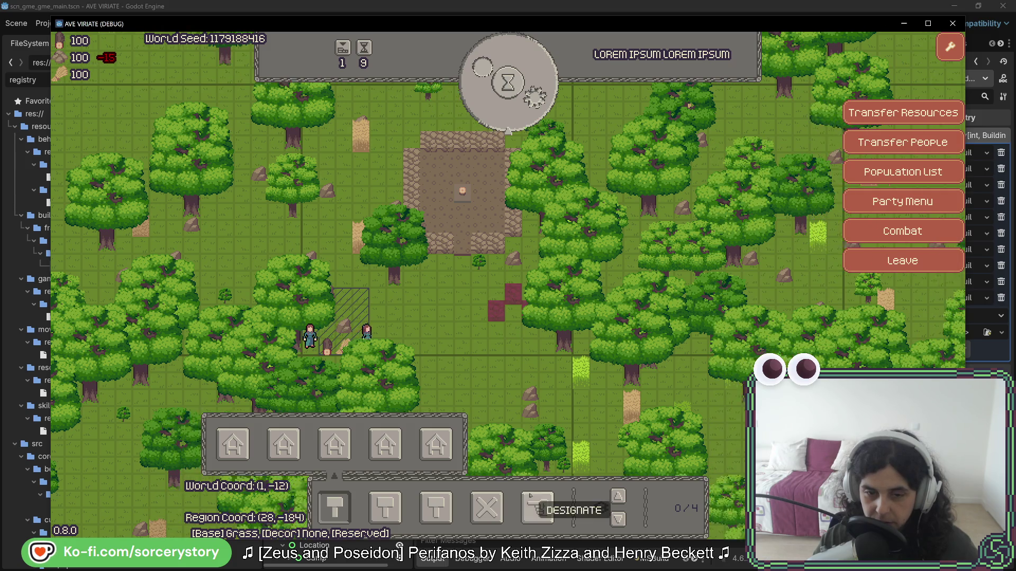
pyautogui.click(538, 508)
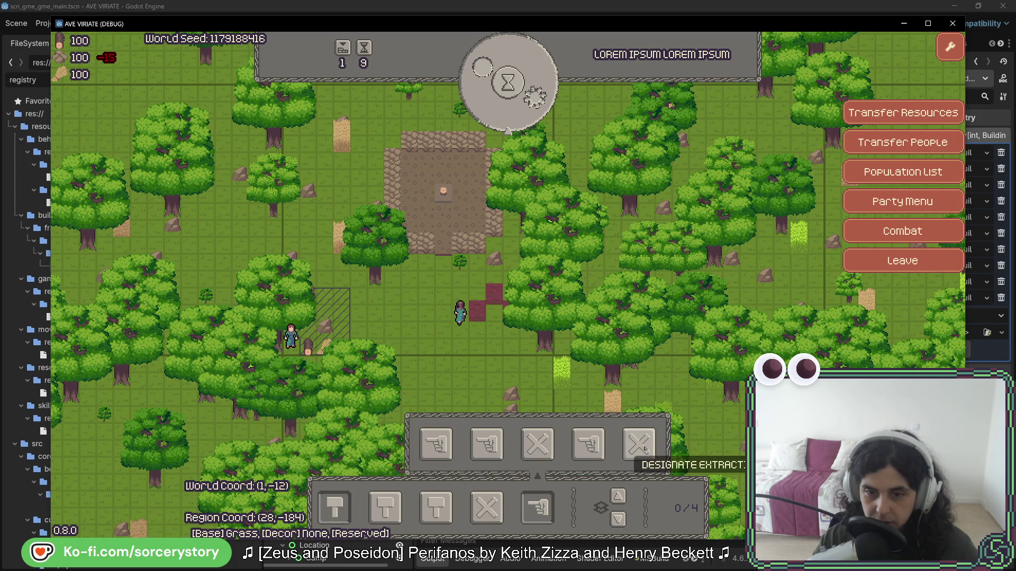
pyautogui.moveTo(722, 146); pyautogui.dragTo(122, 408)
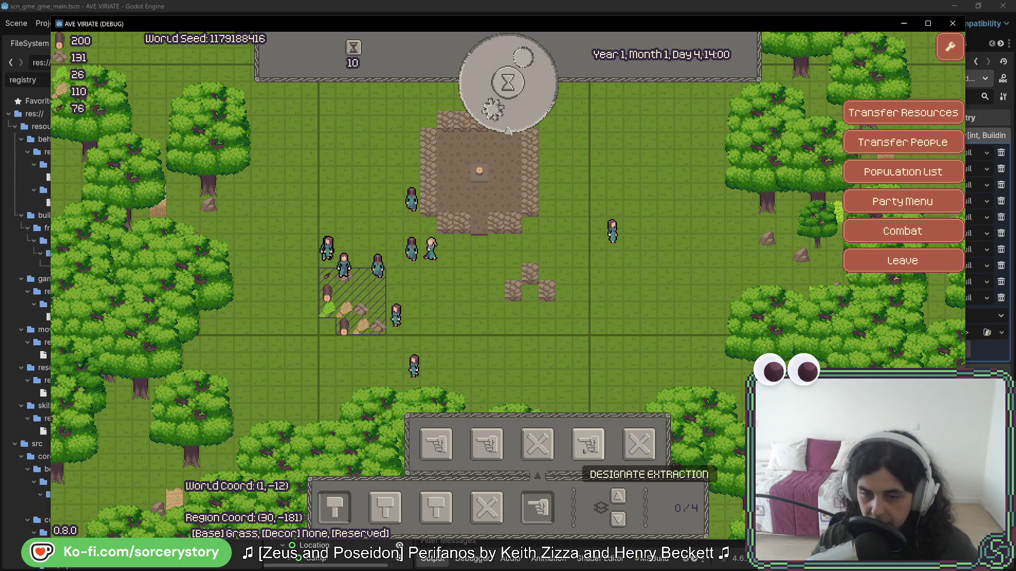
# - Place a second building site beside the first and pass hours until Day 6, 16:00
pyautogui.click(436, 506)
pyautogui.click(484, 431)
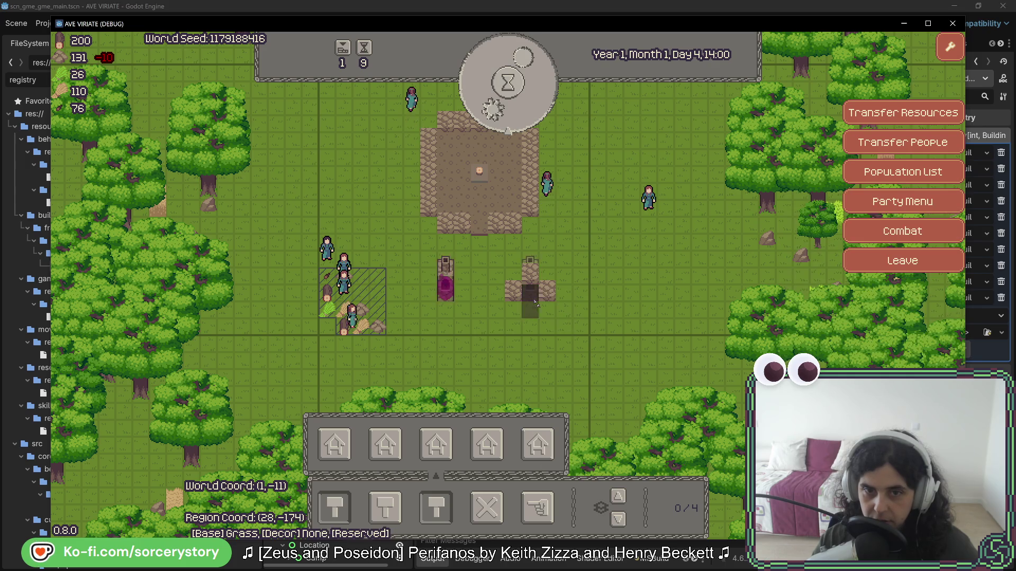
pyautogui.click(518, 110)
pyautogui.click(518, 109)
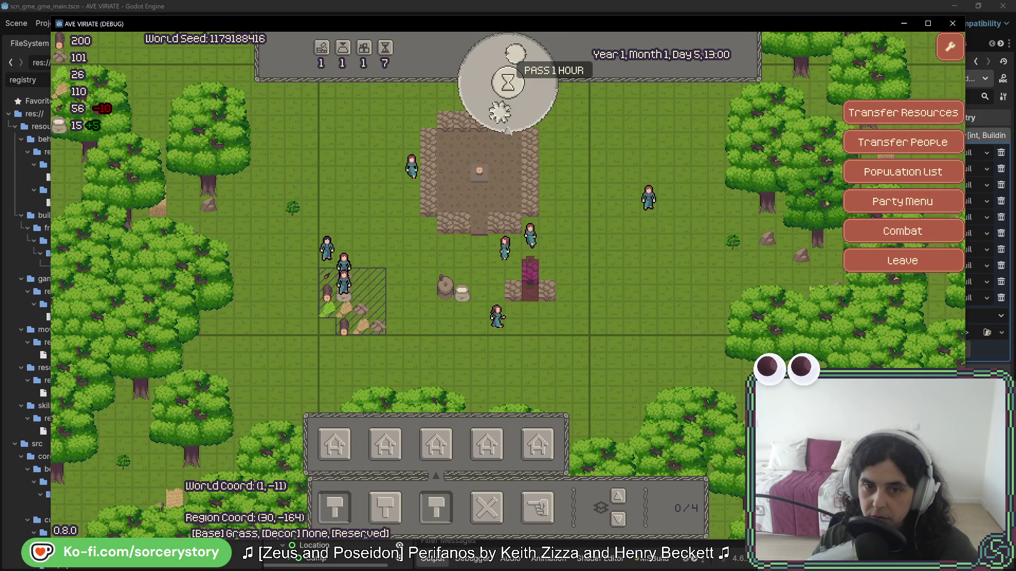
pyautogui.click(496, 121)
pyautogui.click(495, 121)
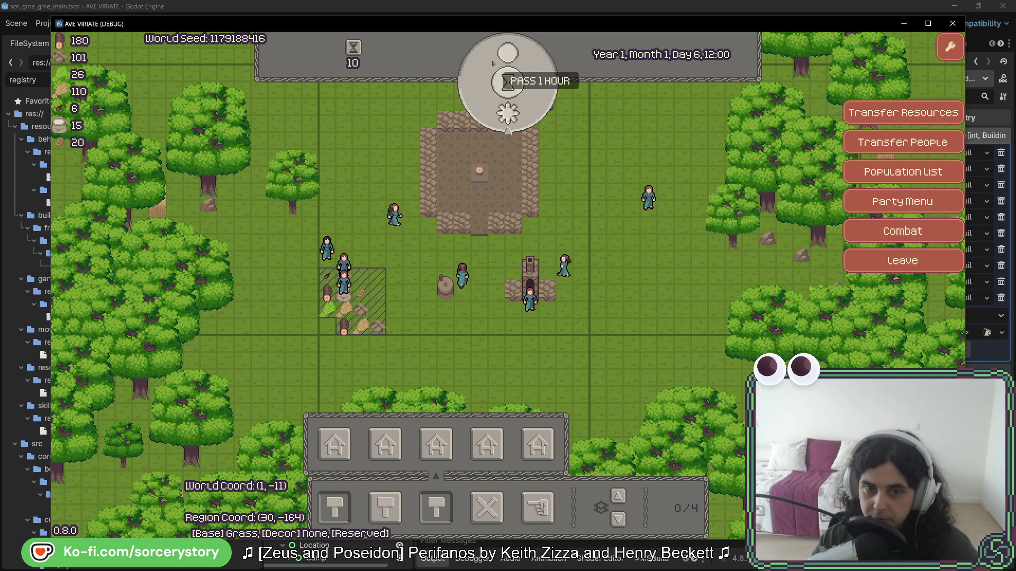
pyautogui.click(508, 113)
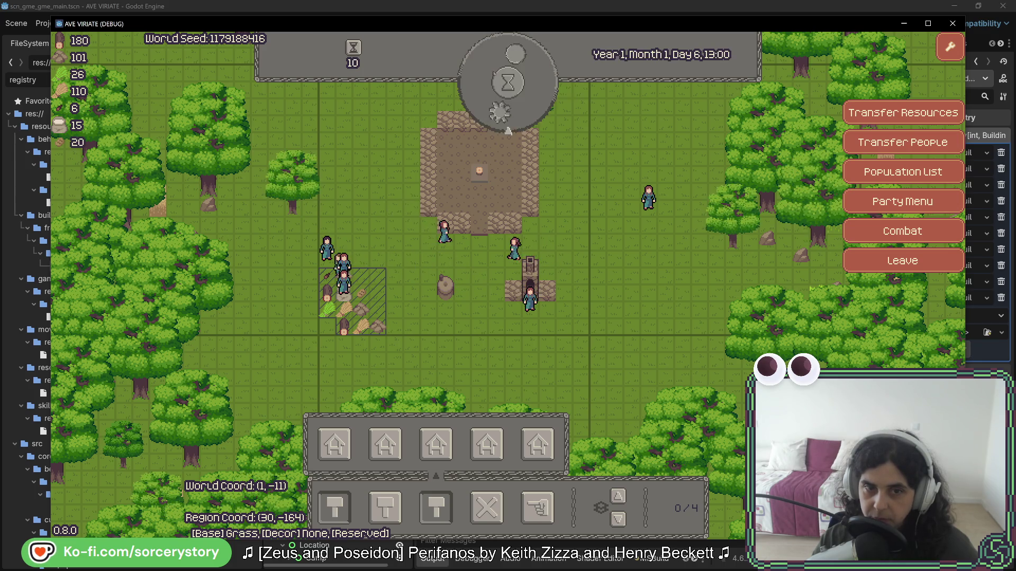
pyautogui.click(507, 82)
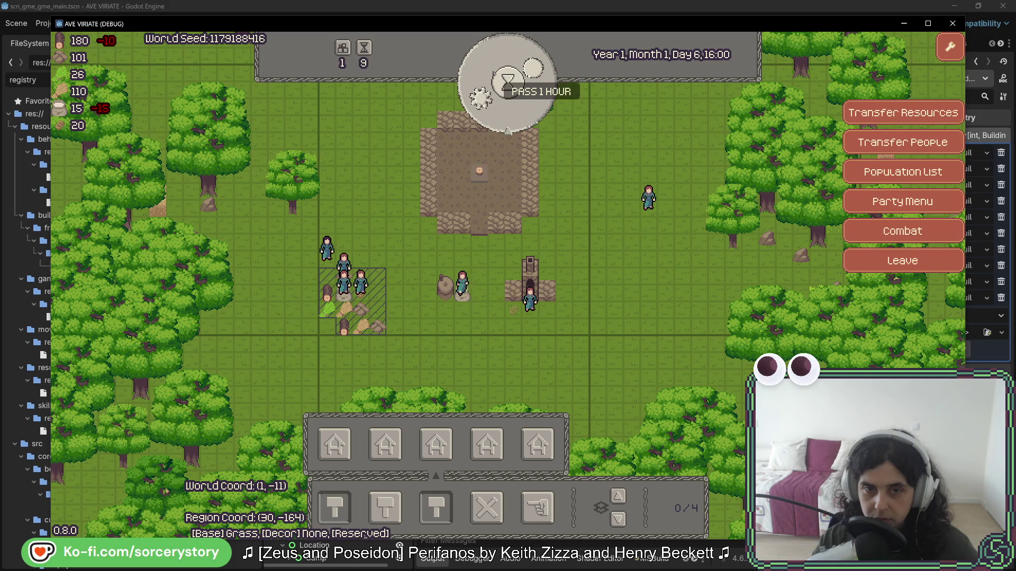
# - Inspect a villager working near the new buildings, then close its details
pyautogui.click(530, 296)
pyautogui.press('Escape')
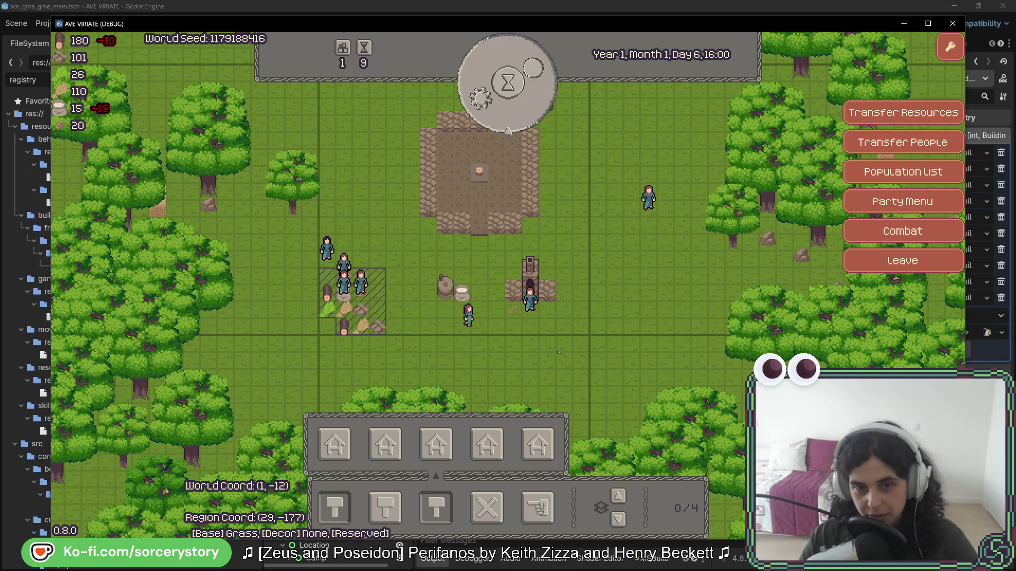
pyautogui.press('d')
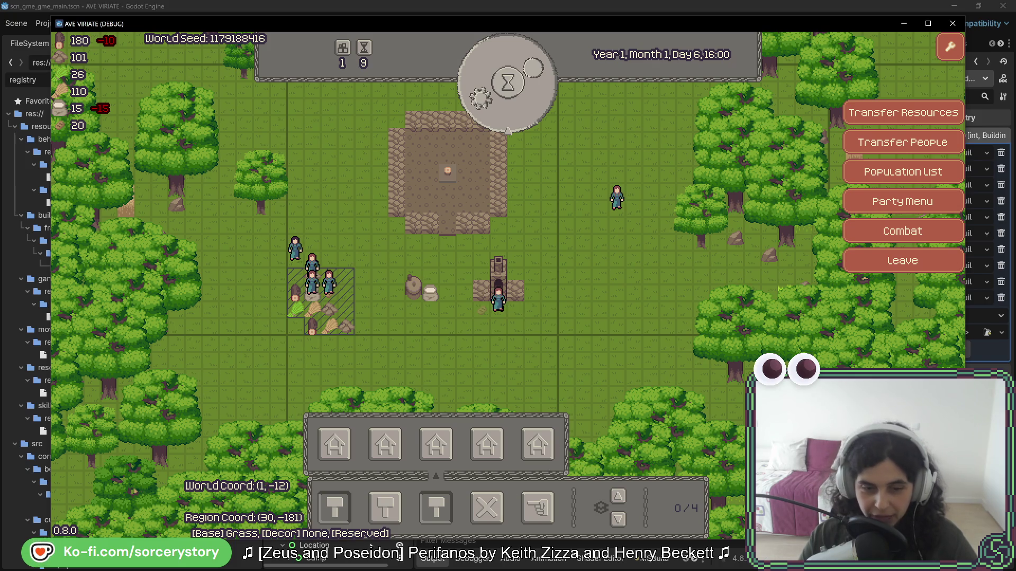
# - Mark the oaks and rocks just east of the plaza for extraction
pyautogui.click(436, 509)
pyautogui.click(538, 508)
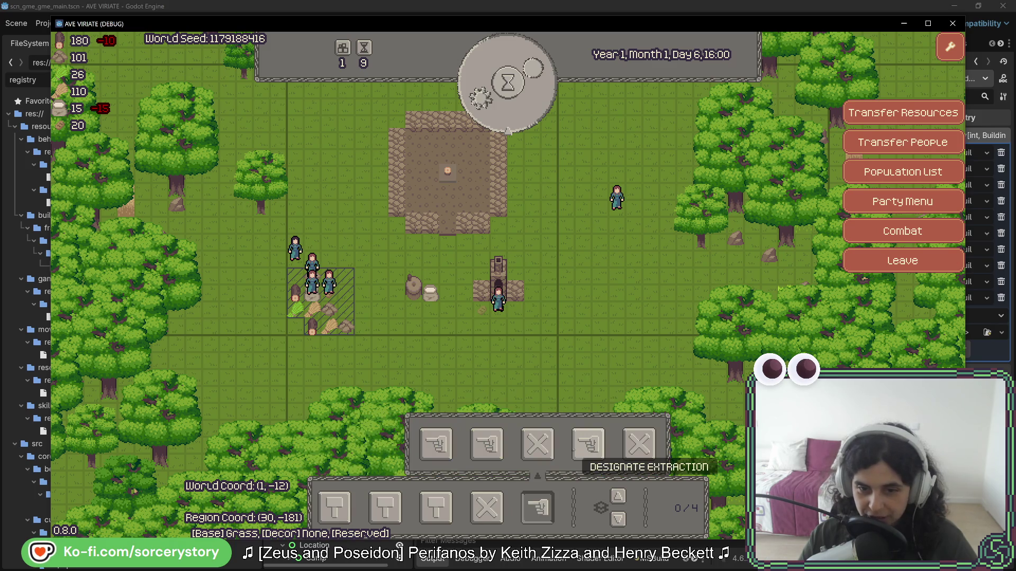
pyautogui.press('w')
pyautogui.press('d')
pyautogui.click(633, 214)
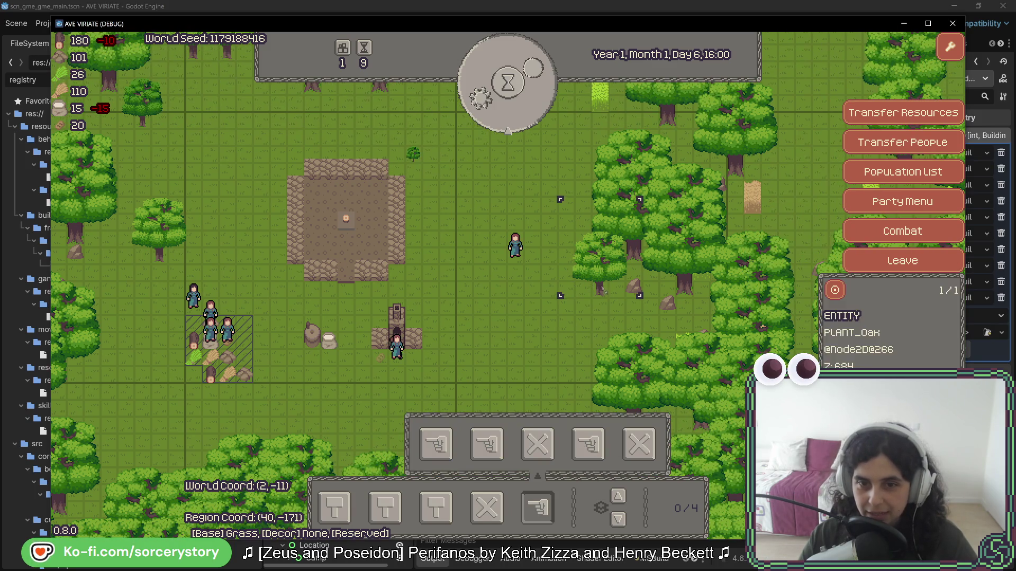
pyautogui.click(633, 256)
pyautogui.click(633, 290)
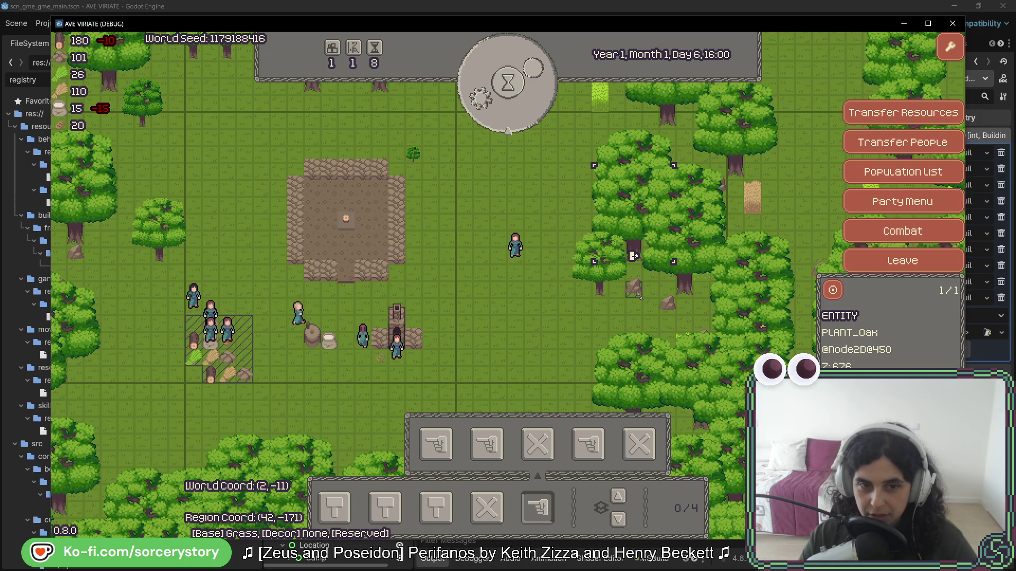
pyautogui.click(667, 307)
pyautogui.click(685, 290)
# - Mark two lower oaks for extraction, then recentre the view on the settlement
pyautogui.press('s')
pyautogui.click(633, 375)
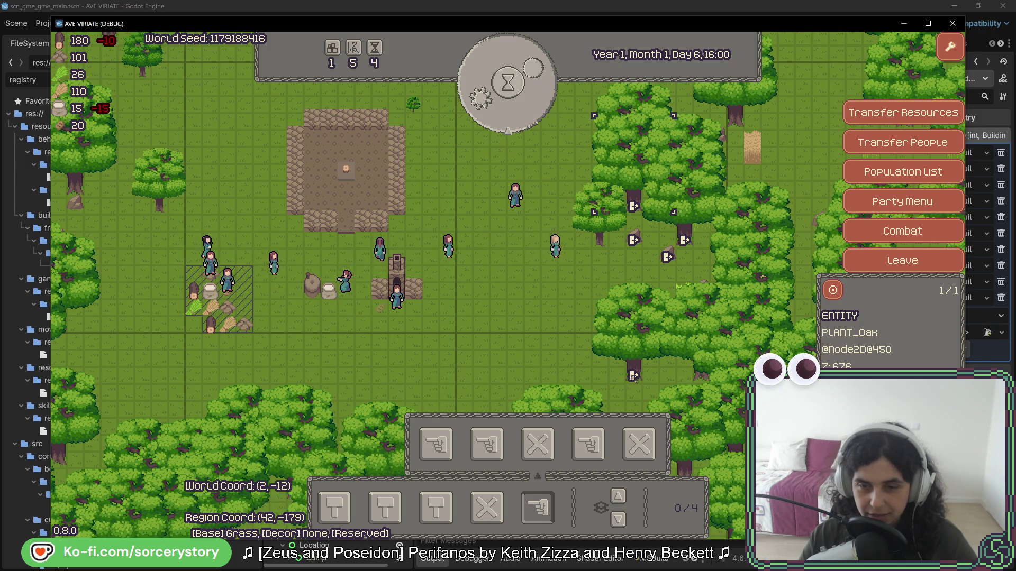
pyautogui.click(701, 376)
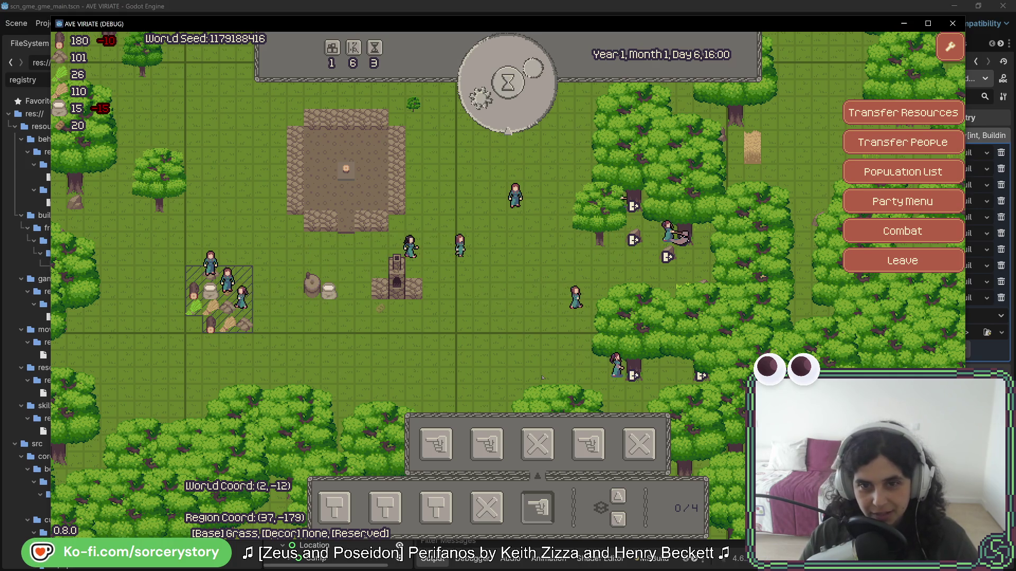
pyautogui.press('a')
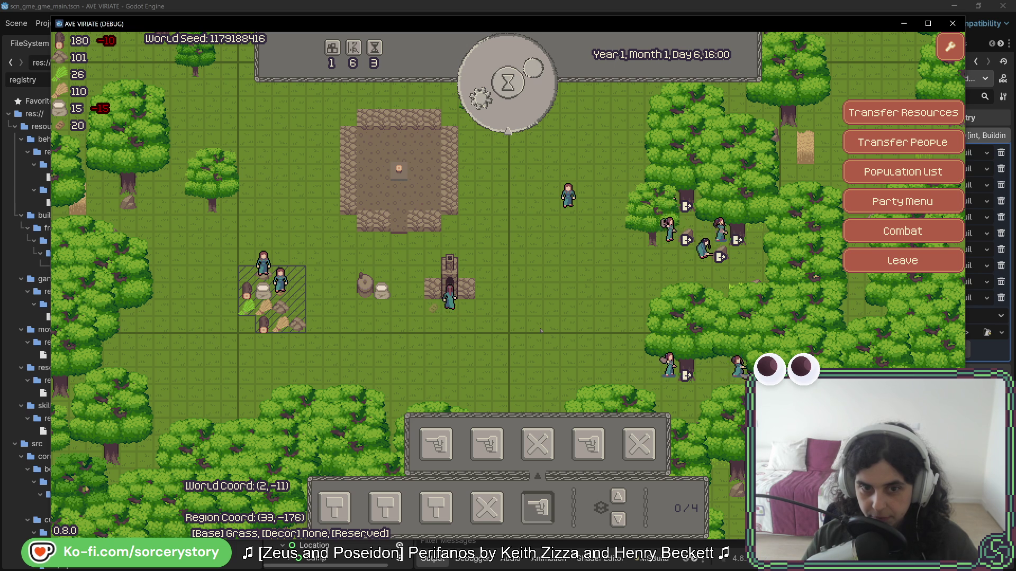
pyautogui.press('a')
pyautogui.press('w')
pyautogui.press('w')
pyautogui.press('w')
pyautogui.press('w')
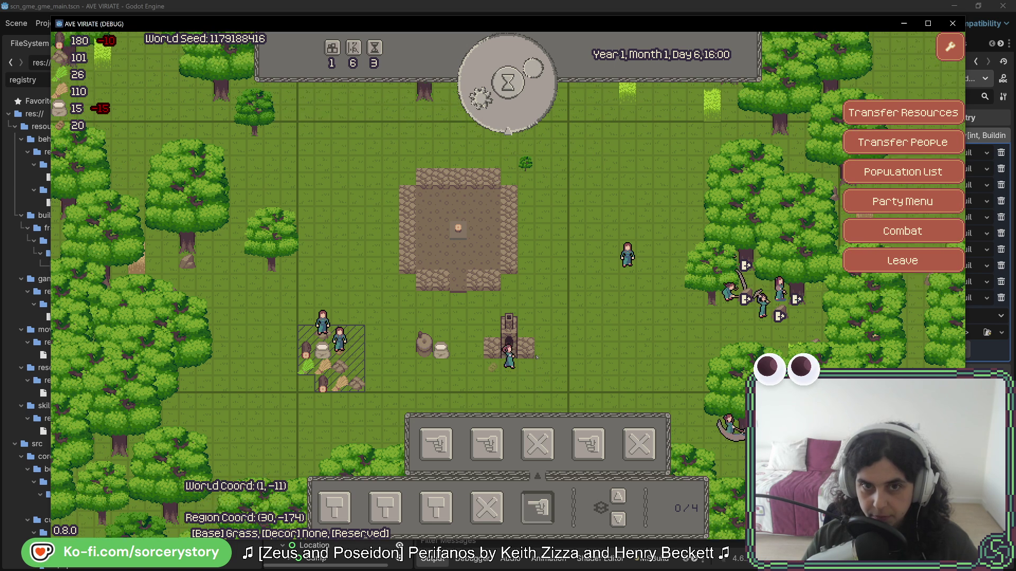
pyautogui.press('s')
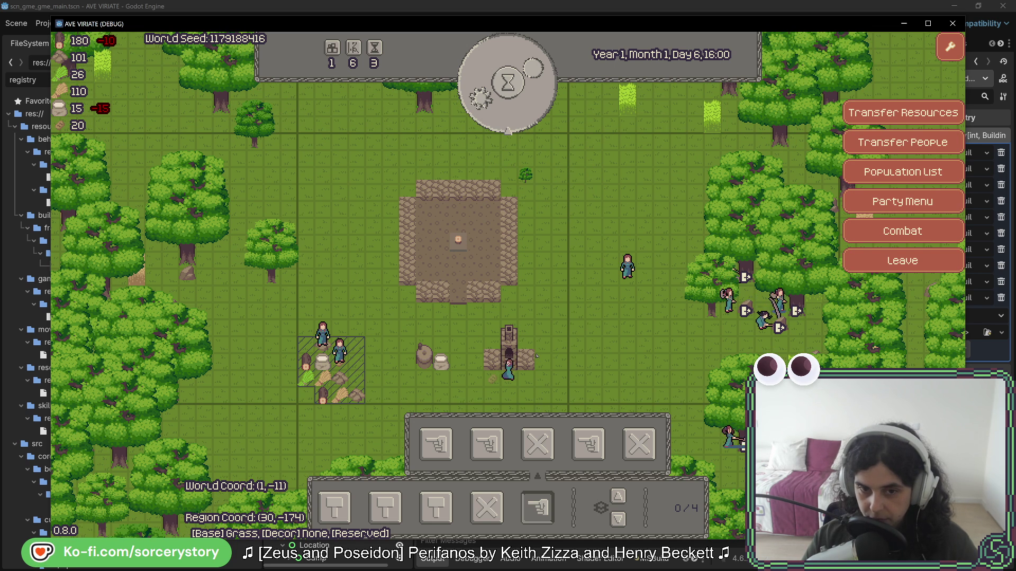